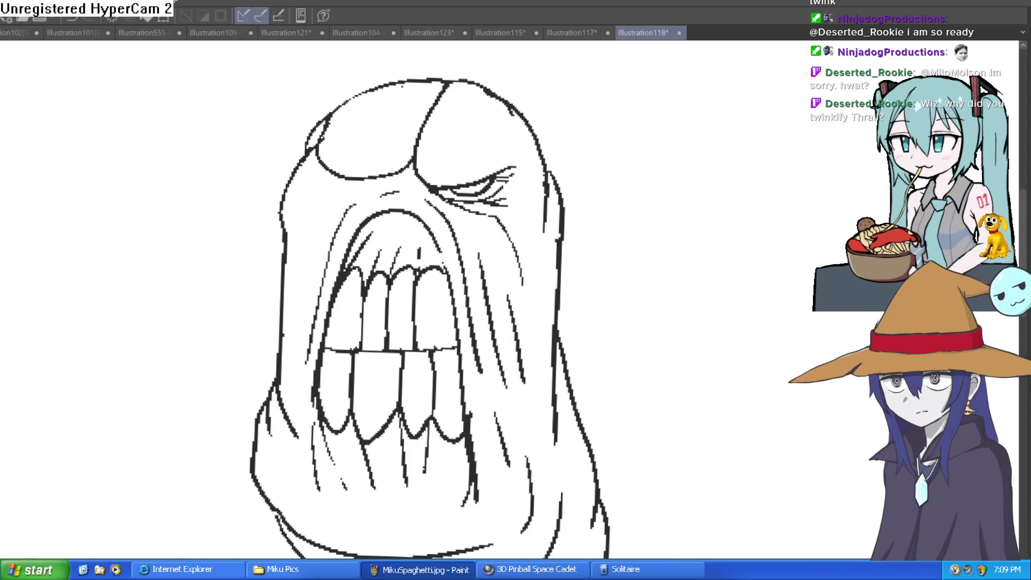
Undo a stray test stroke, then browse the Illustration115, Illustration123 and coloured character tabs.
drag(724, 252, 794, 195)
key(ctrl+z)
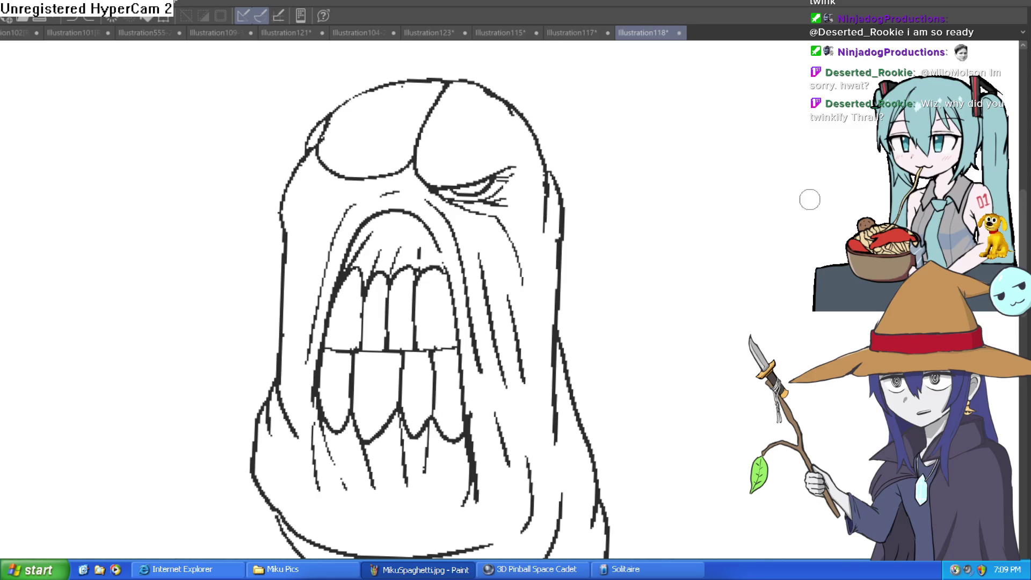
click(505, 36)
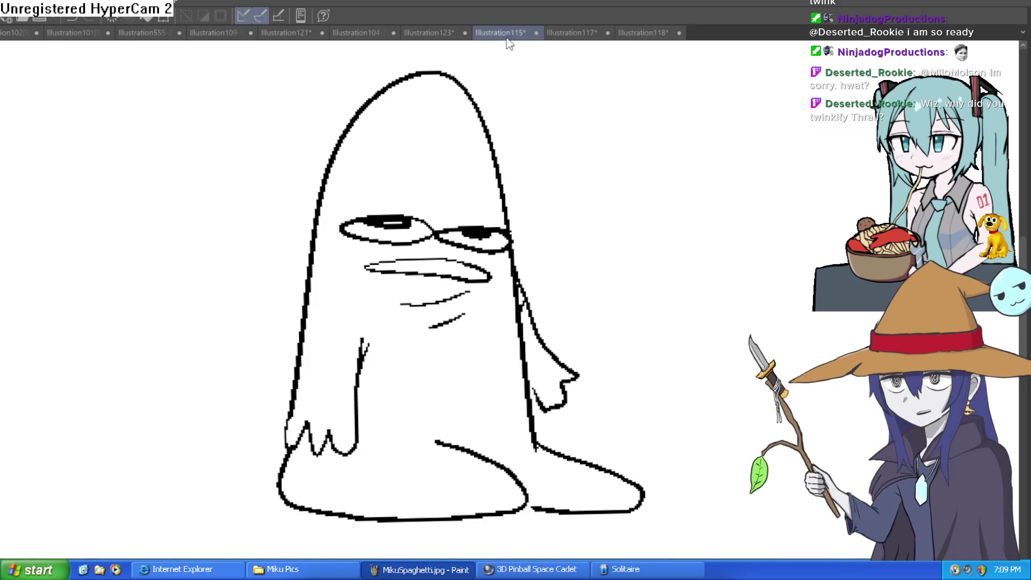
click(429, 33)
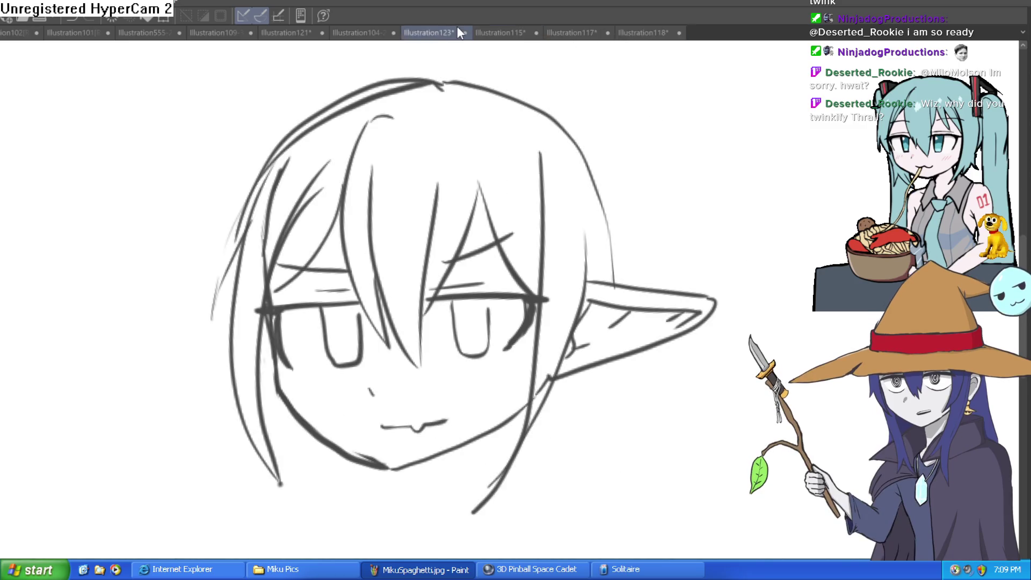
click(371, 32)
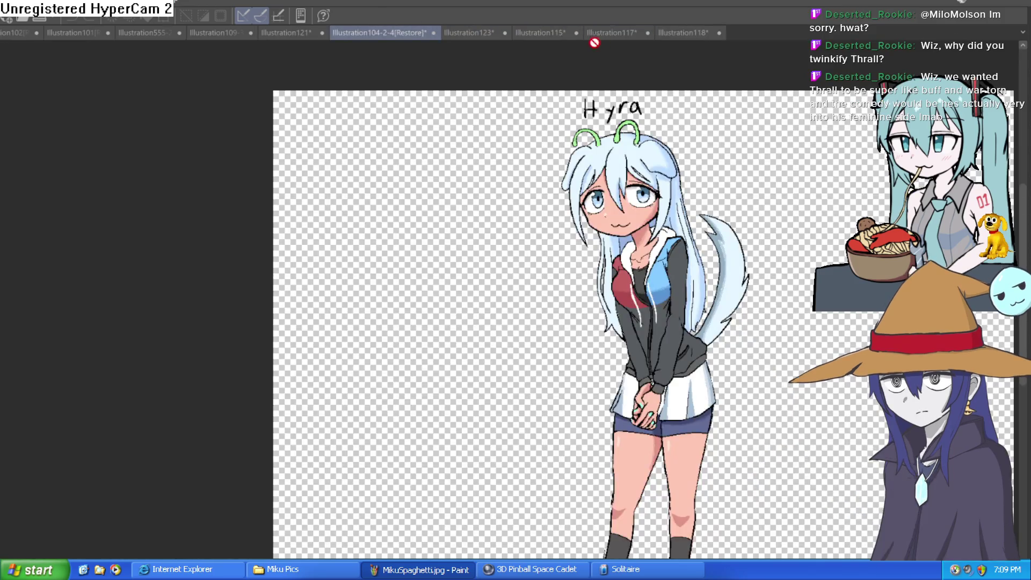
Cycle through the Illustration115, 117 and 118 tabs and settle on the Illustration121 face sketch.
click(543, 32)
click(596, 33)
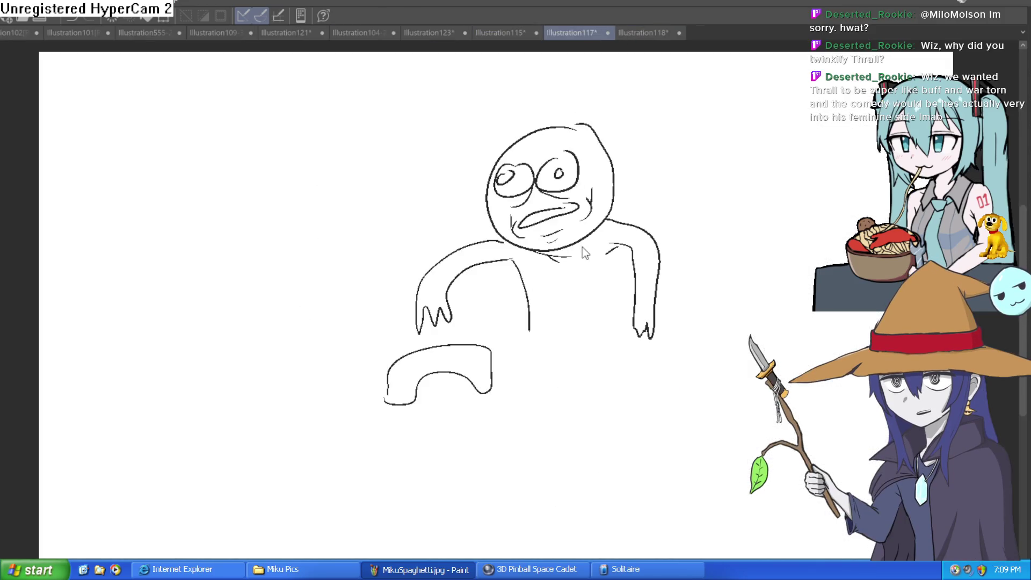
click(658, 33)
click(359, 33)
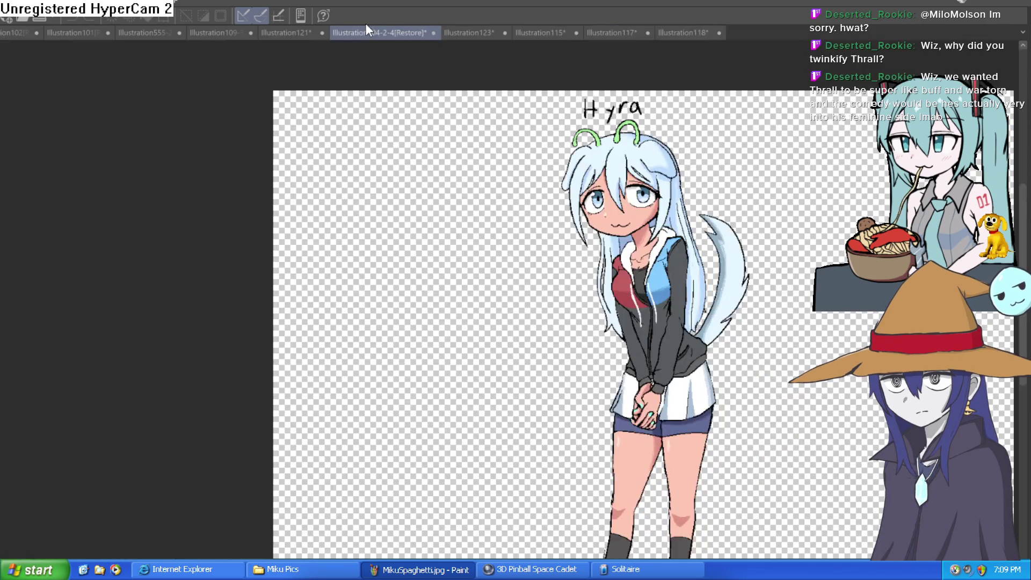
click(313, 33)
drag(576, 261, 544, 242)
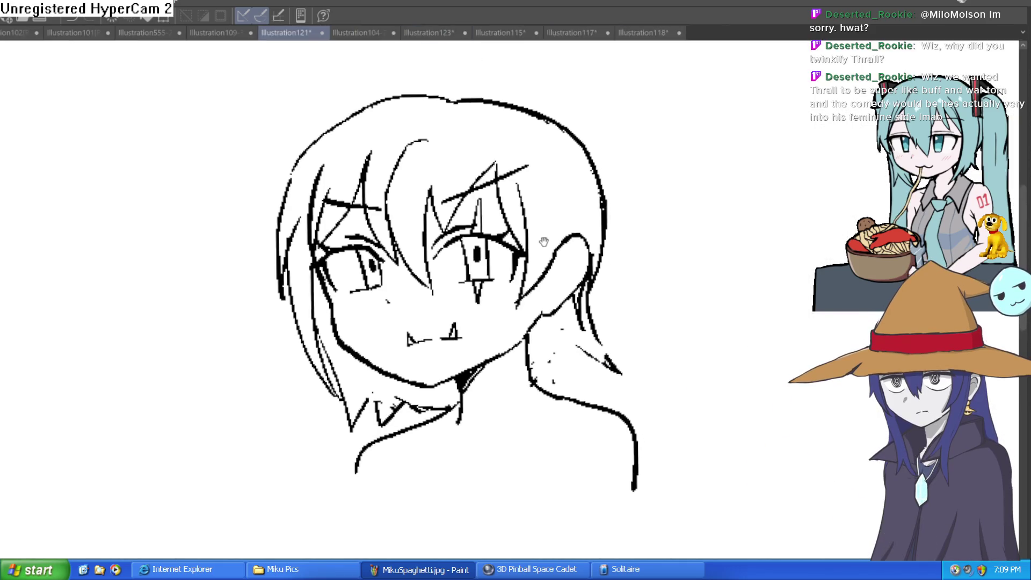
Zoom in and mirror the face sketch view with H to check it, leaving it flipped.
scroll(564, 253, up, 3)
scroll(575, 258, down, 3)
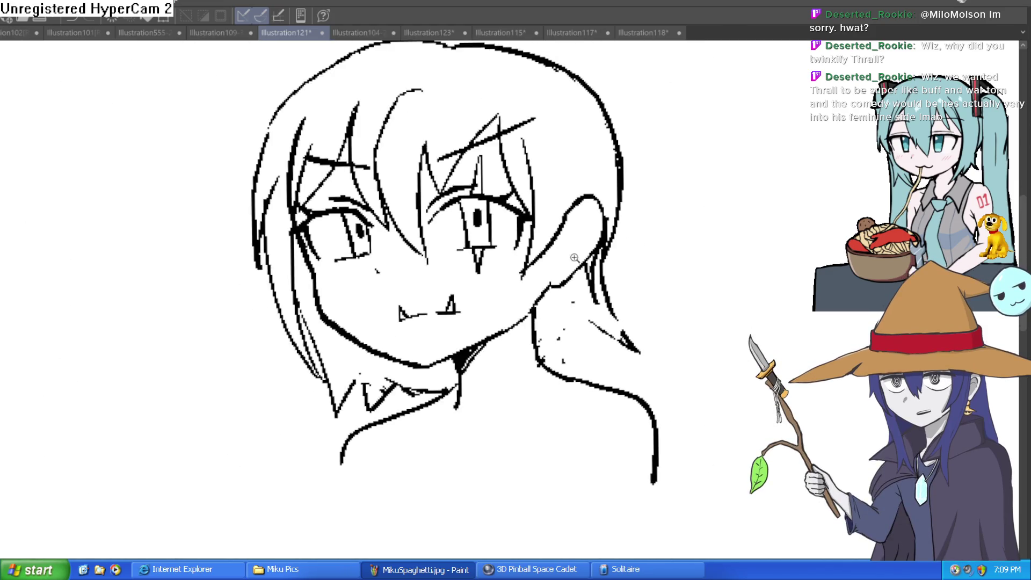
scroll(575, 257, up, 2)
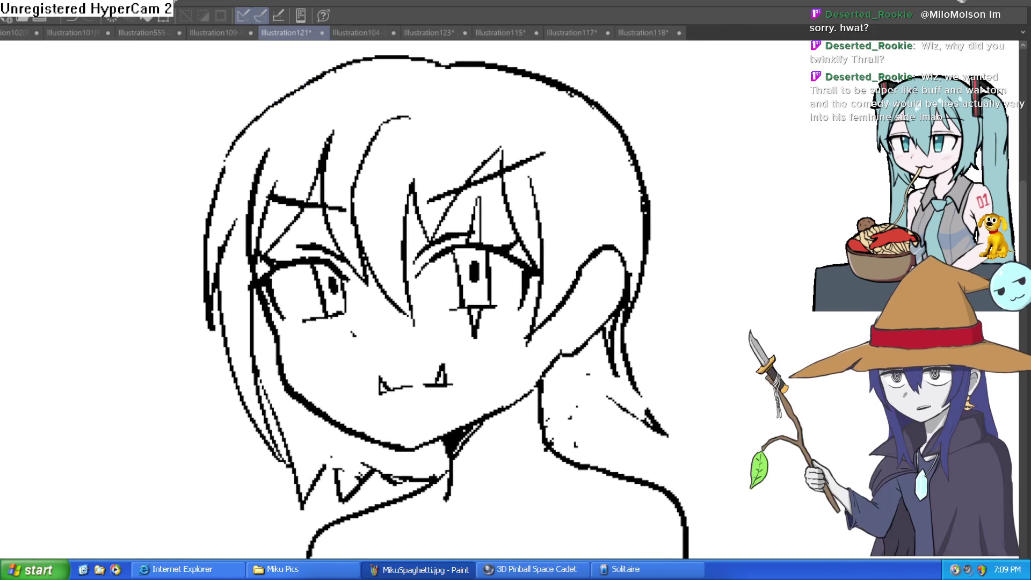
key(h)
key(h)
key(h)
key(h)
key(h)
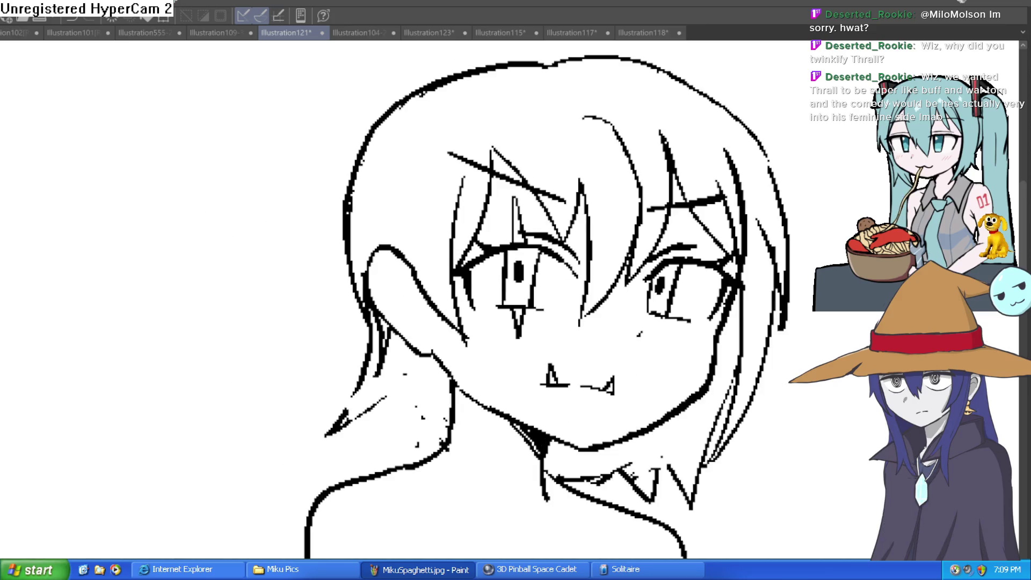
key(h)
key(h)
key(h)
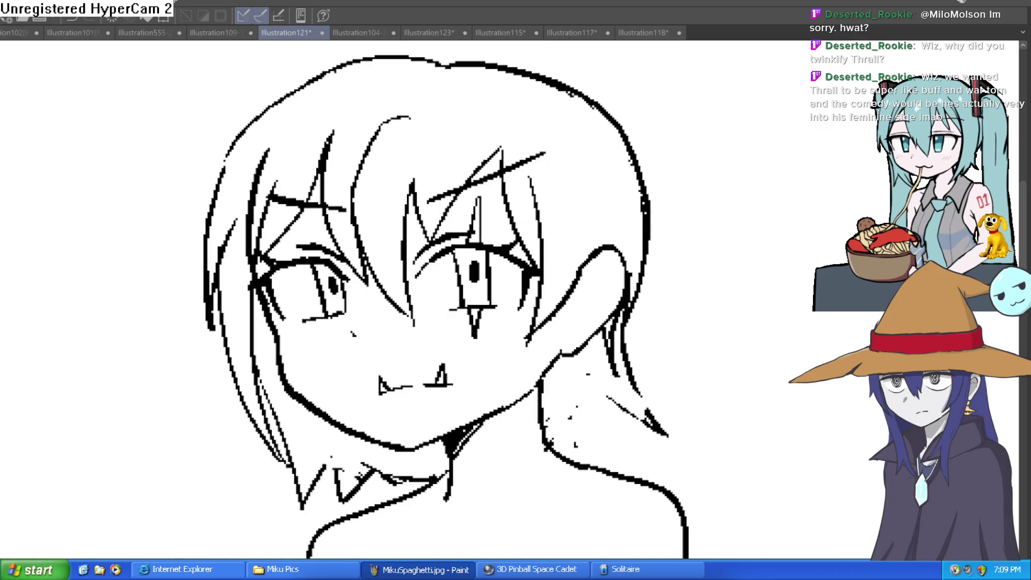
key(h)
key(h)
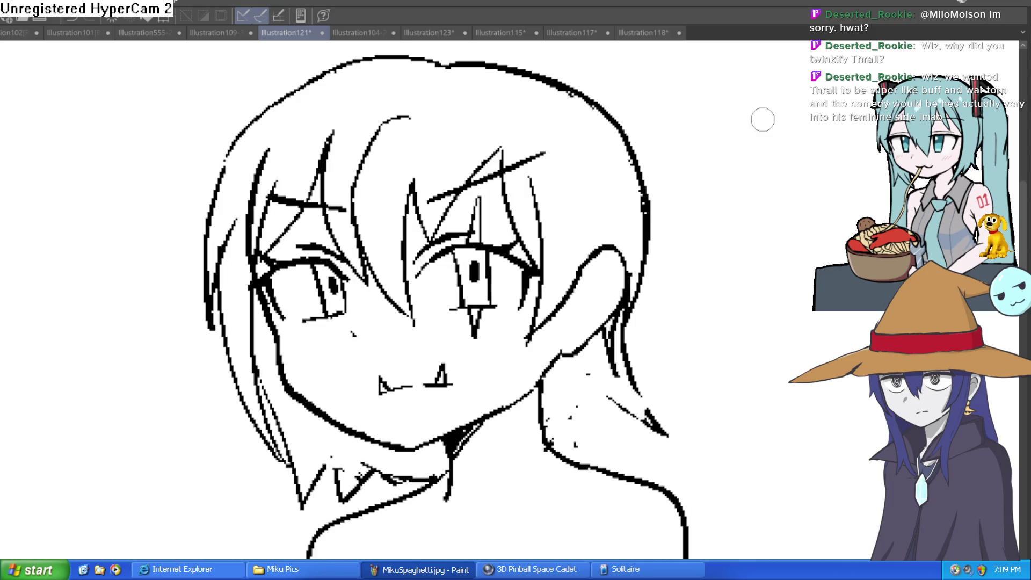
Ink the ear on the face's right side and the adjacent hair strand, then erase part of the strand.
mouse_move(642, 317)
mouse_down()
mouse_move(594, 288)
mouse_move(575, 312)
mouse_up()
drag(591, 384, 617, 409)
mouse_move(559, 364)
mouse_down()
mouse_move(615, 405)
mouse_move(529, 409)
mouse_up()
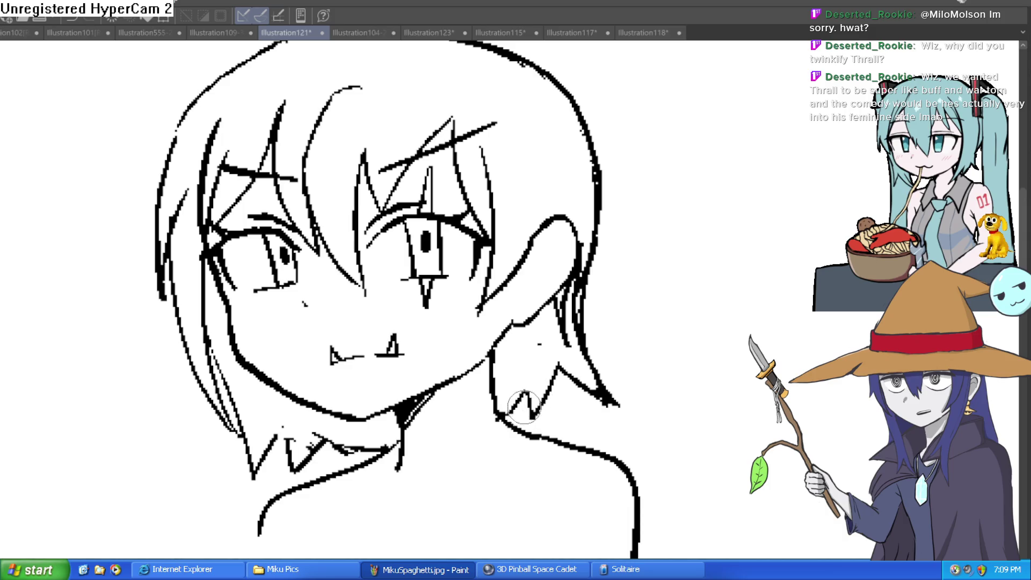
mouse_move(551, 329)
mouse_down()
mouse_move(559, 298)
mouse_move(569, 329)
mouse_move(588, 236)
mouse_move(615, 288)
mouse_up()
scroll(646, 256, down, 3)
drag(647, 256, 613, 277)
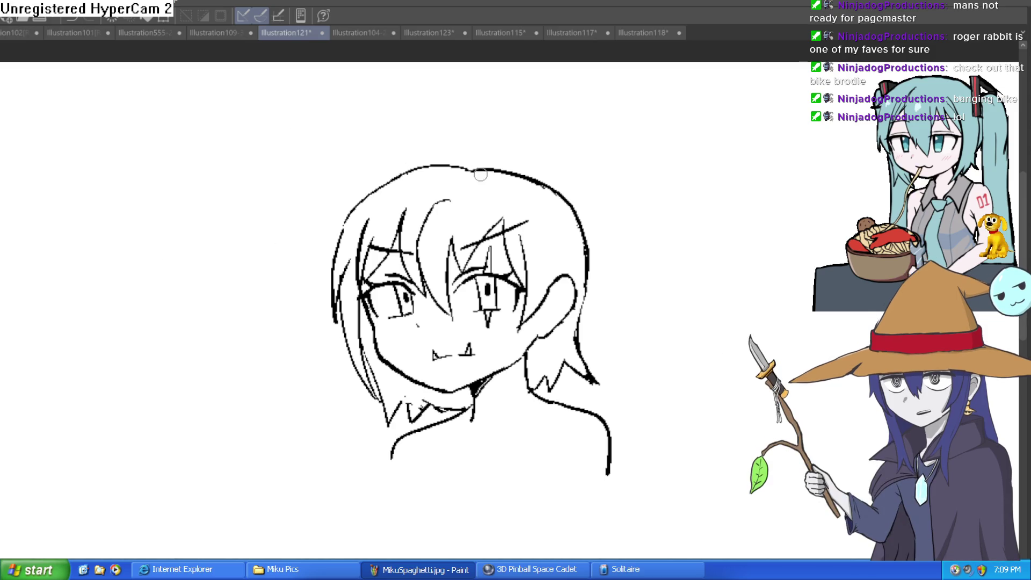
drag(573, 287, 581, 166)
scroll(564, 172, up, 3)
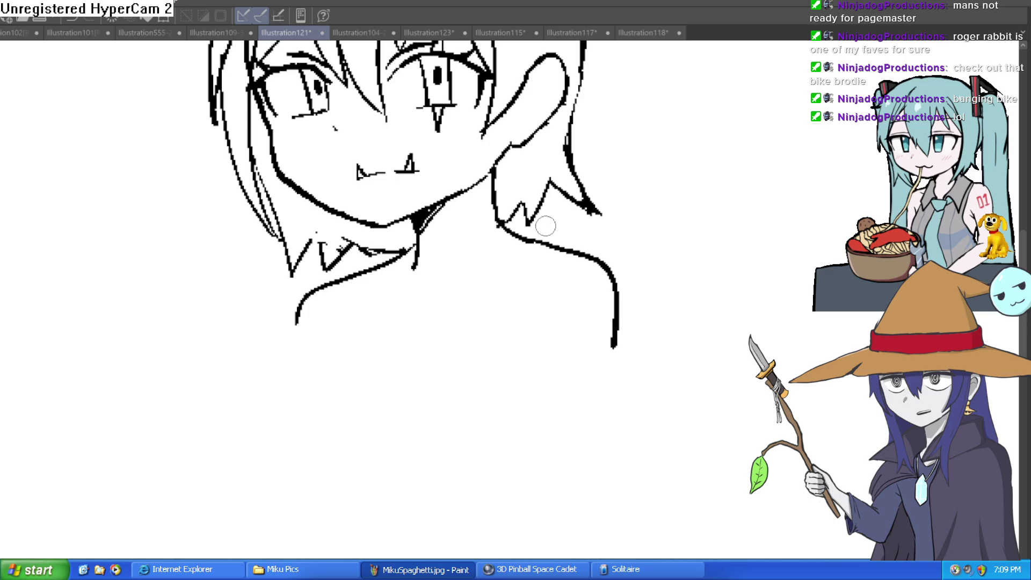
drag(537, 239, 531, 246)
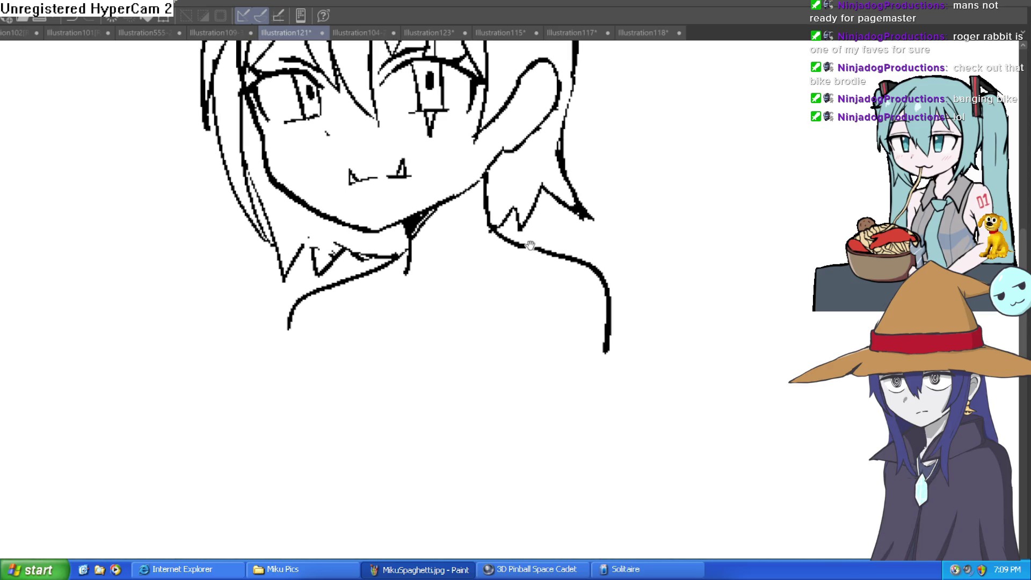
mouse_move(530, 250)
mouse_down()
mouse_move(538, 228)
mouse_move(546, 236)
mouse_move(522, 219)
mouse_move(380, 267)
mouse_move(373, 293)
mouse_move(442, 367)
mouse_up()
scroll(466, 322, down, 2)
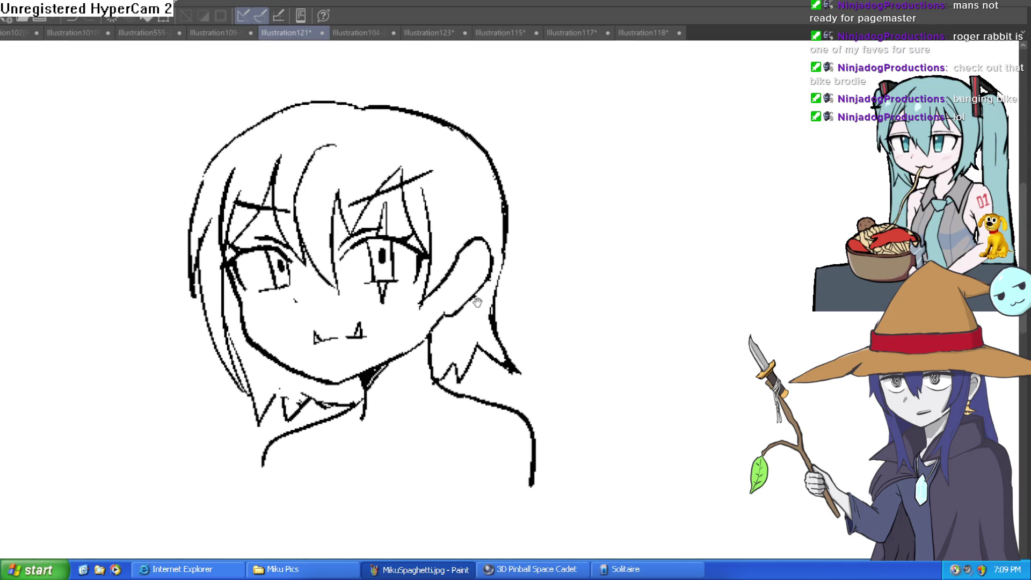
scroll(466, 313, up, 1)
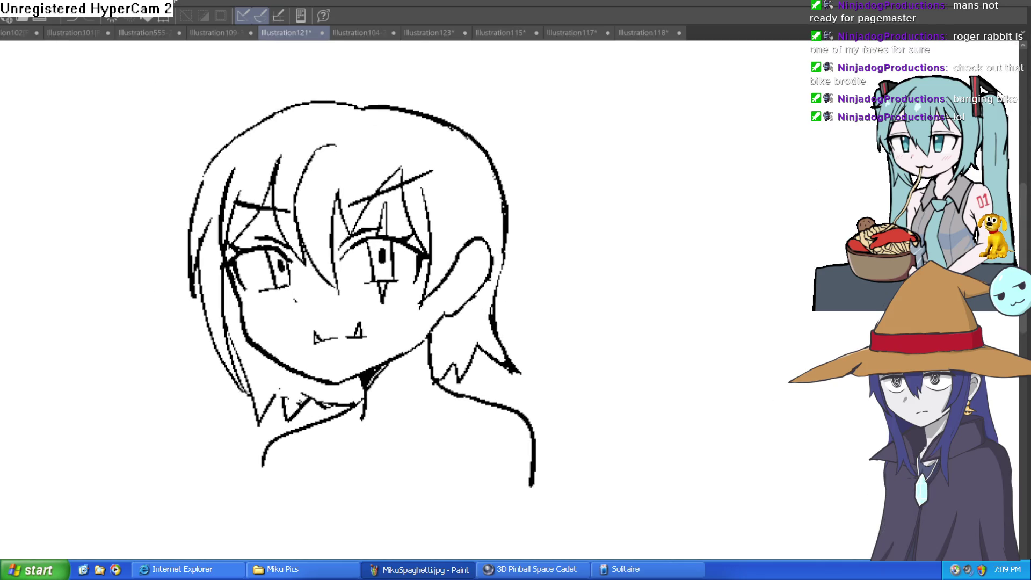
key(h)
key(h)
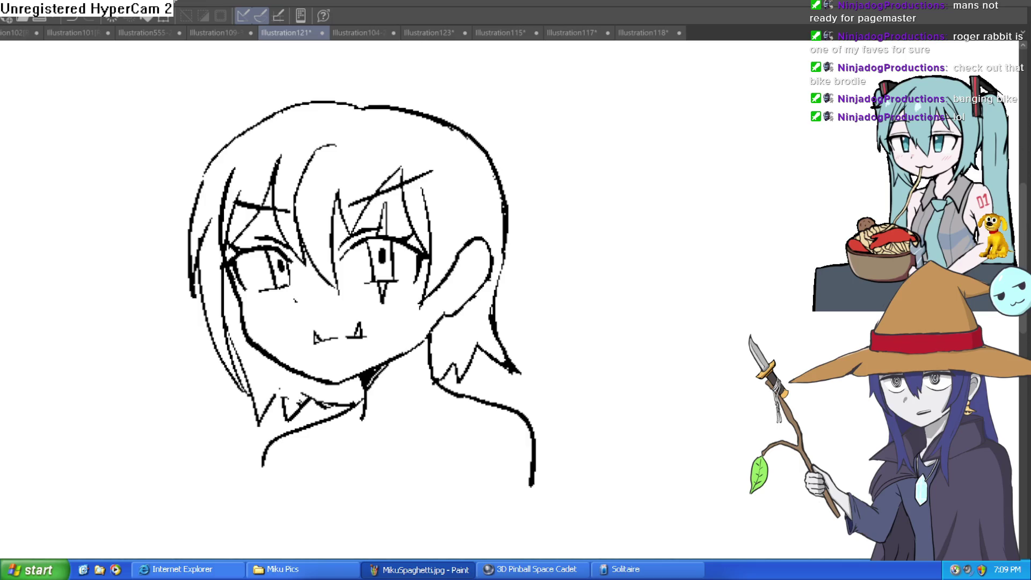
drag(633, 206, 658, 246)
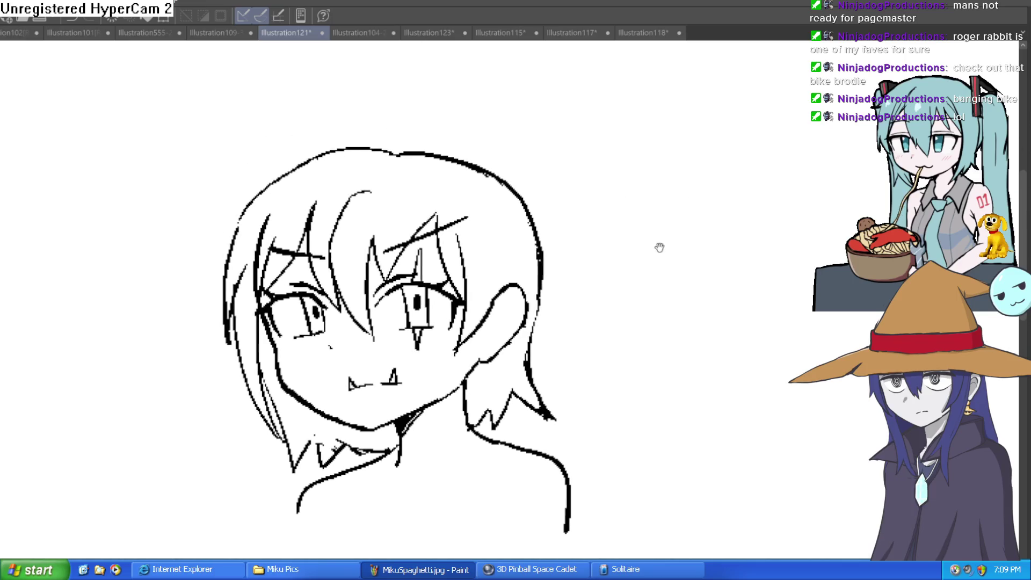
On the Illustration118 monster, draw curved wrinkle lines under the eye.
click(664, 35)
scroll(426, 149, up, 5)
mouse_move(422, 153)
mouse_down()
mouse_move(408, 170)
mouse_move(318, 156)
mouse_up()
mouse_move(421, 179)
mouse_down()
mouse_move(260, 202)
mouse_move(224, 221)
mouse_up()
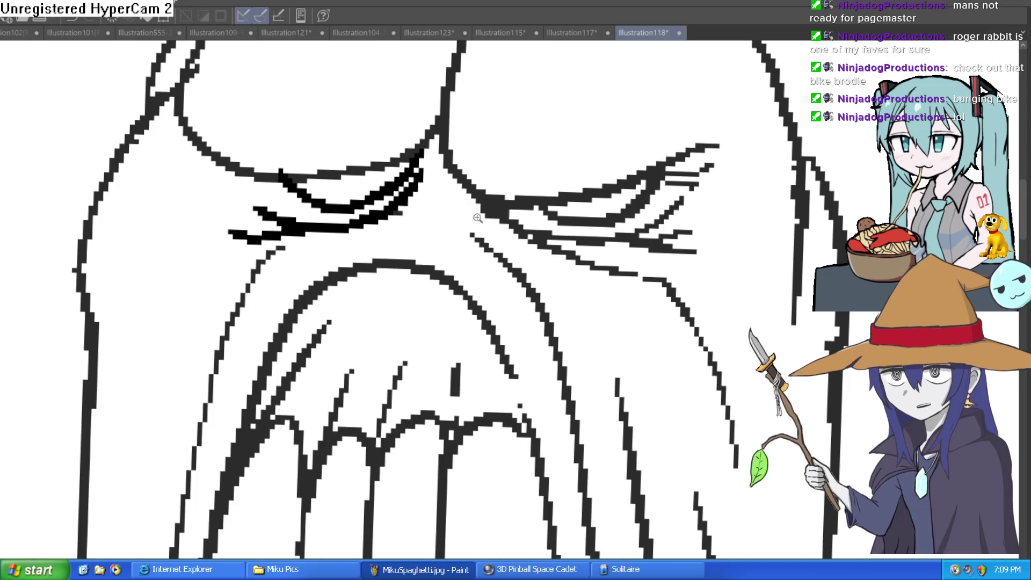
Draw a line from the head top to the brow centre and thicken the curving brow line.
scroll(478, 217, down, 3)
drag(600, 177, 591, 199)
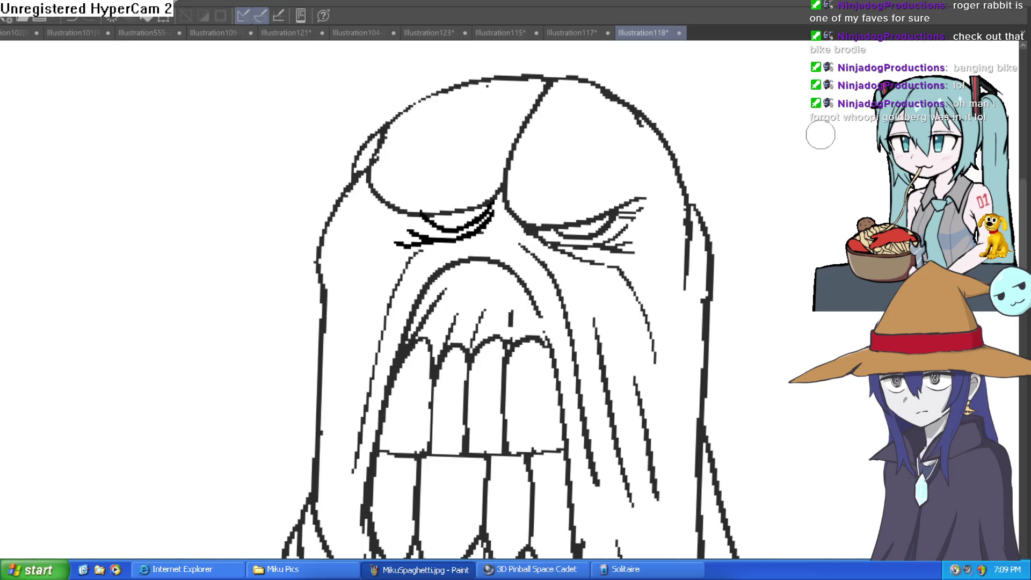
click(626, 195)
mouse_move(502, 166)
mouse_down()
mouse_move(468, 187)
mouse_move(509, 173)
mouse_up()
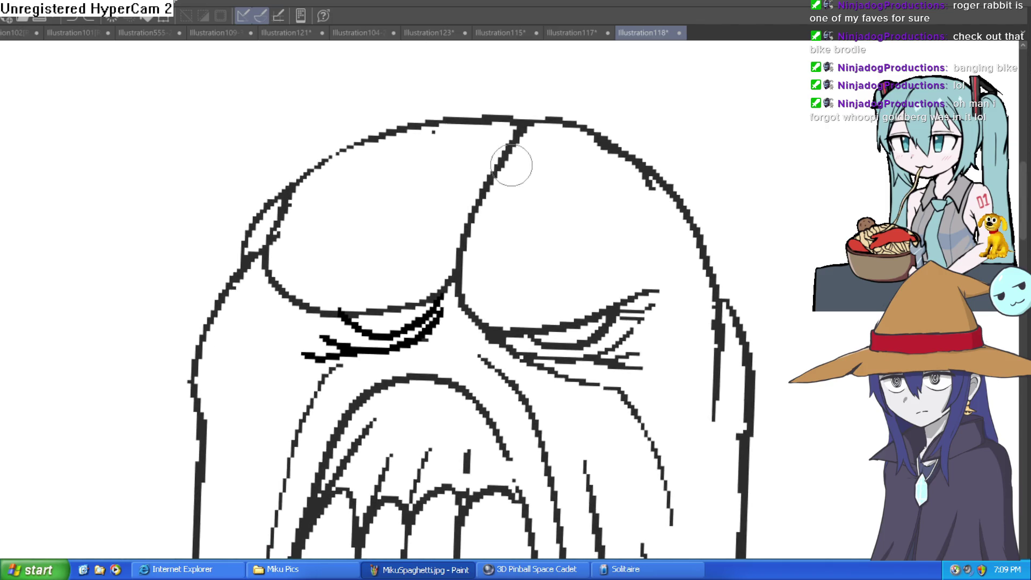
mouse_move(505, 121)
mouse_down()
mouse_move(478, 161)
mouse_move(445, 290)
mouse_move(475, 193)
mouse_move(523, 111)
mouse_move(494, 135)
mouse_up()
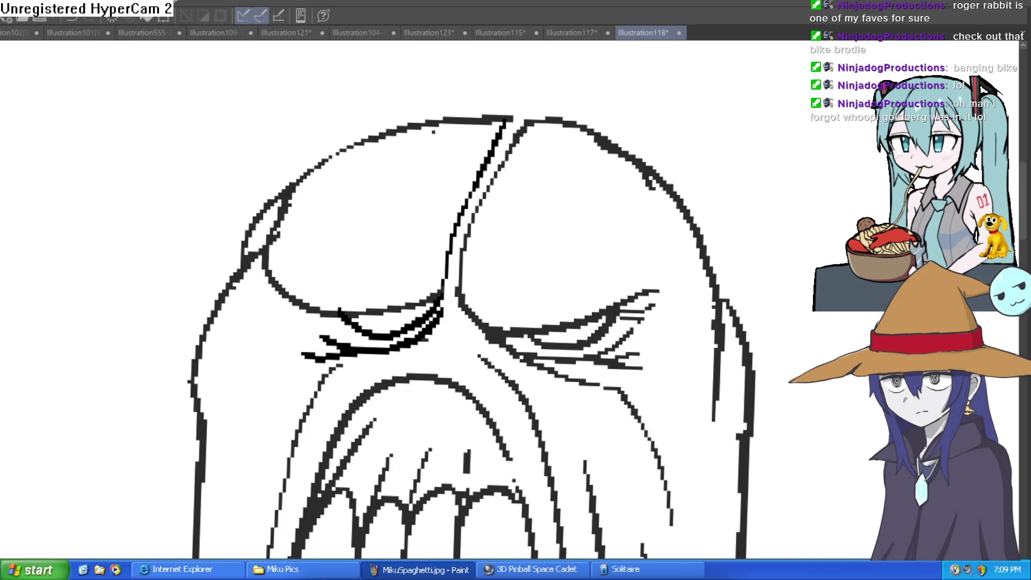
mouse_move(483, 170)
mouse_down()
mouse_move(490, 104)
mouse_move(439, 120)
mouse_move(472, 114)
mouse_move(461, 114)
mouse_move(482, 130)
mouse_move(472, 104)
mouse_up()
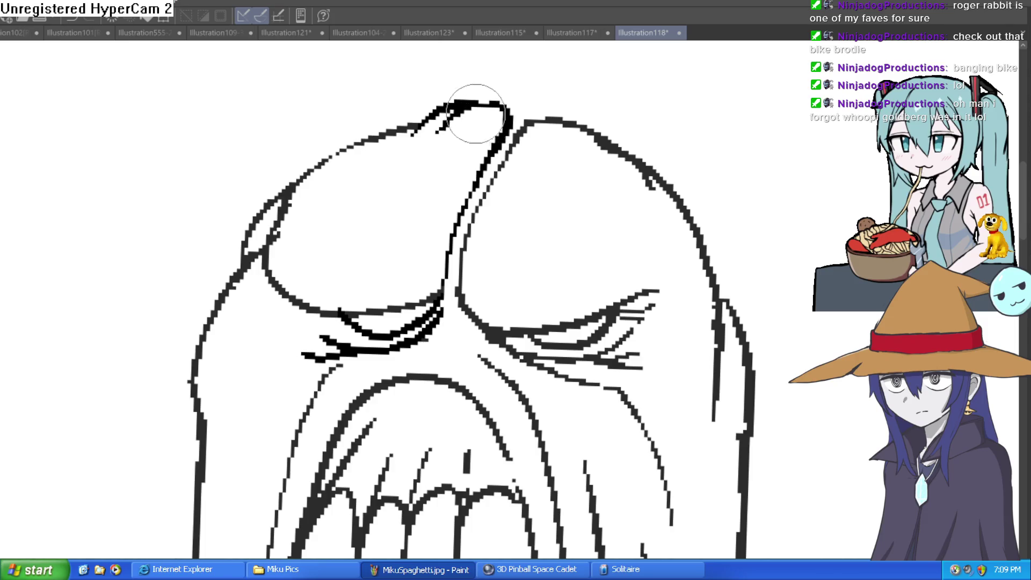
scroll(532, 115, up, 2)
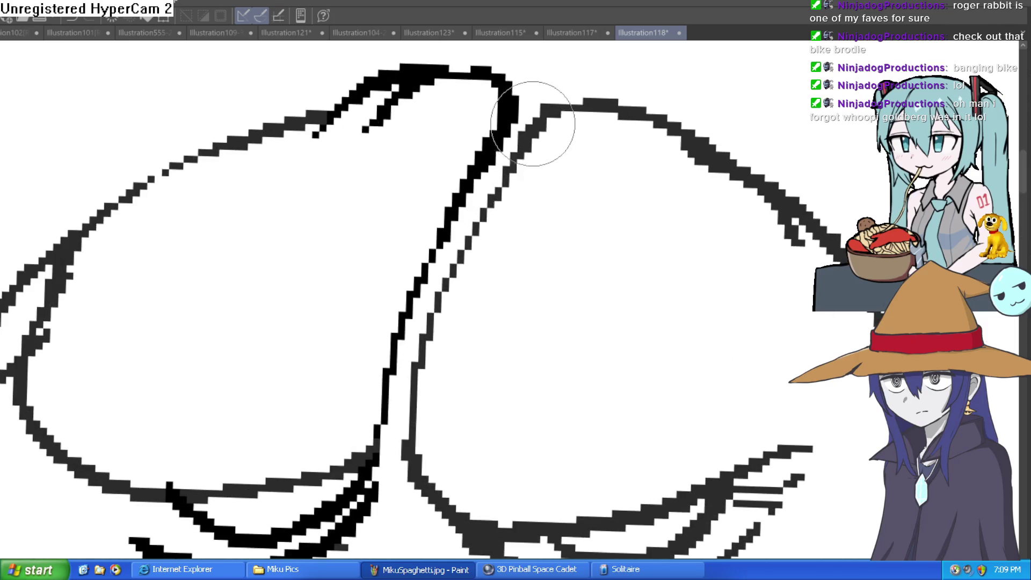
scroll(525, 117, down, 2)
mouse_move(654, 148)
mouse_down()
mouse_move(622, 237)
mouse_move(626, 260)
mouse_move(596, 224)
mouse_up()
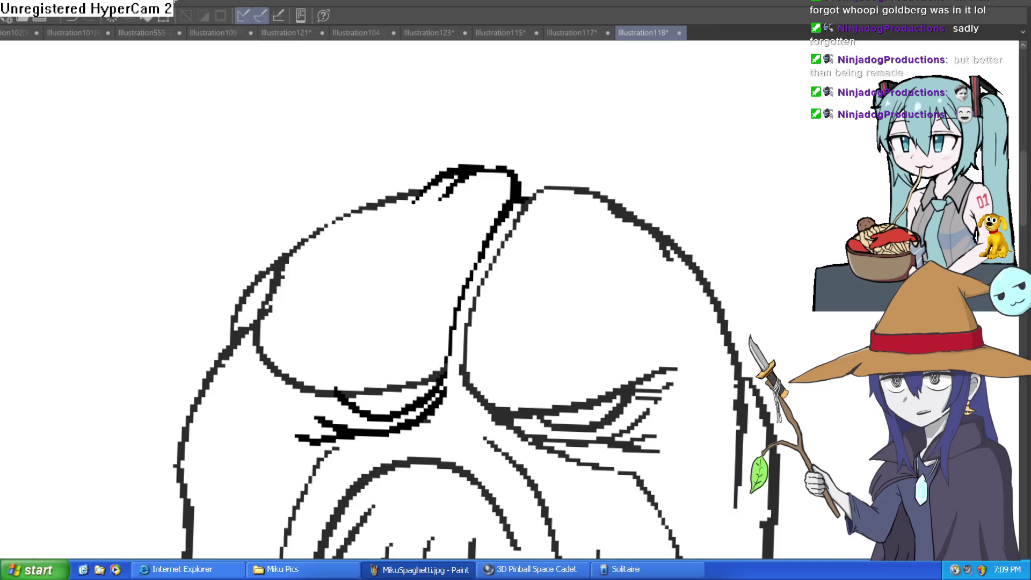
Add black strokes along the top of the monster's head.
scroll(761, 189, down, 3)
mouse_move(776, 138)
mouse_down()
mouse_move(735, 93)
mouse_move(668, 158)
mouse_up()
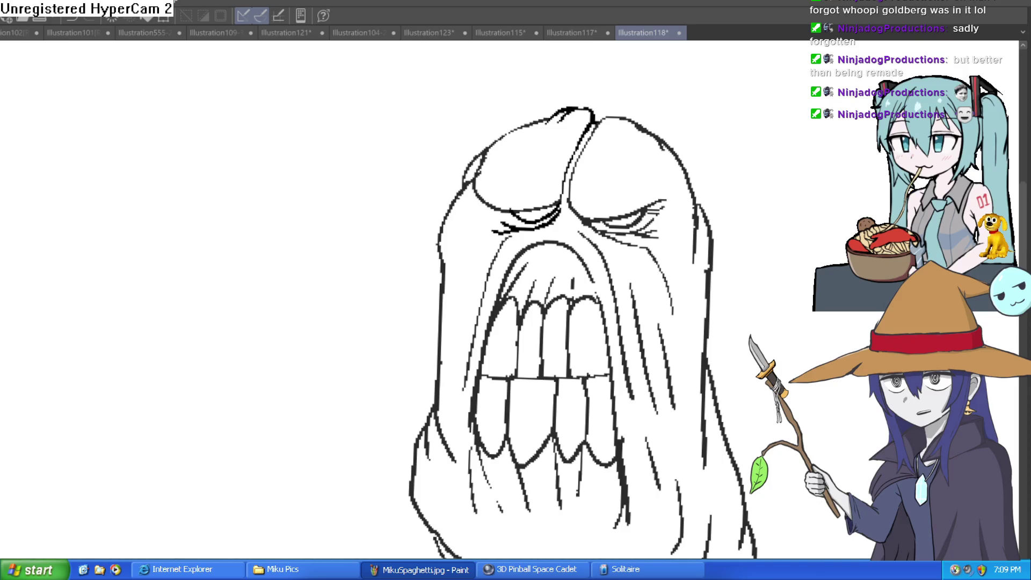
mouse_move(598, 87)
mouse_down()
mouse_move(587, 173)
mouse_move(577, 179)
mouse_up()
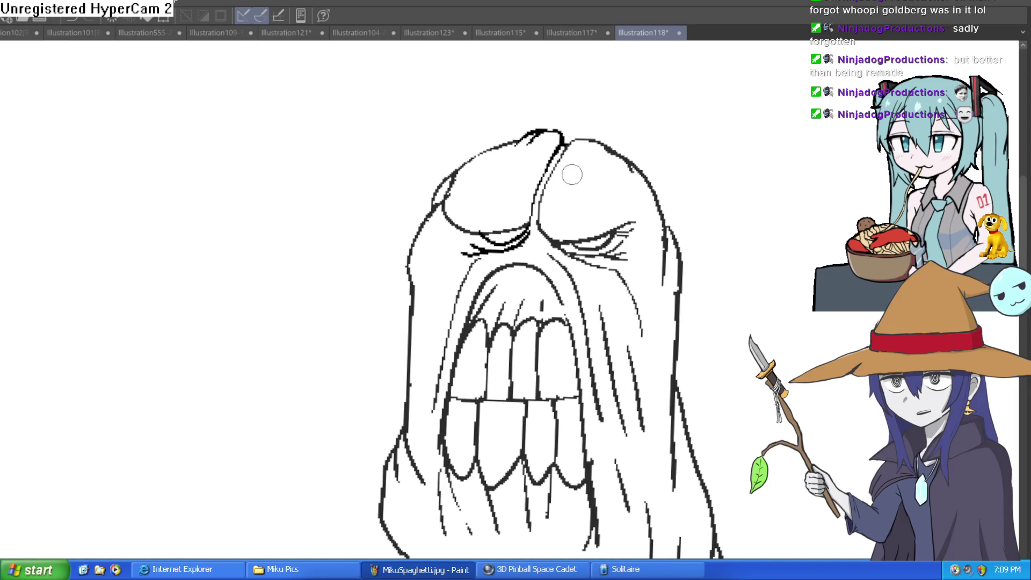
scroll(572, 175, up, 3)
mouse_move(533, 141)
mouse_down()
mouse_move(582, 166)
mouse_move(610, 156)
mouse_move(604, 149)
mouse_up()
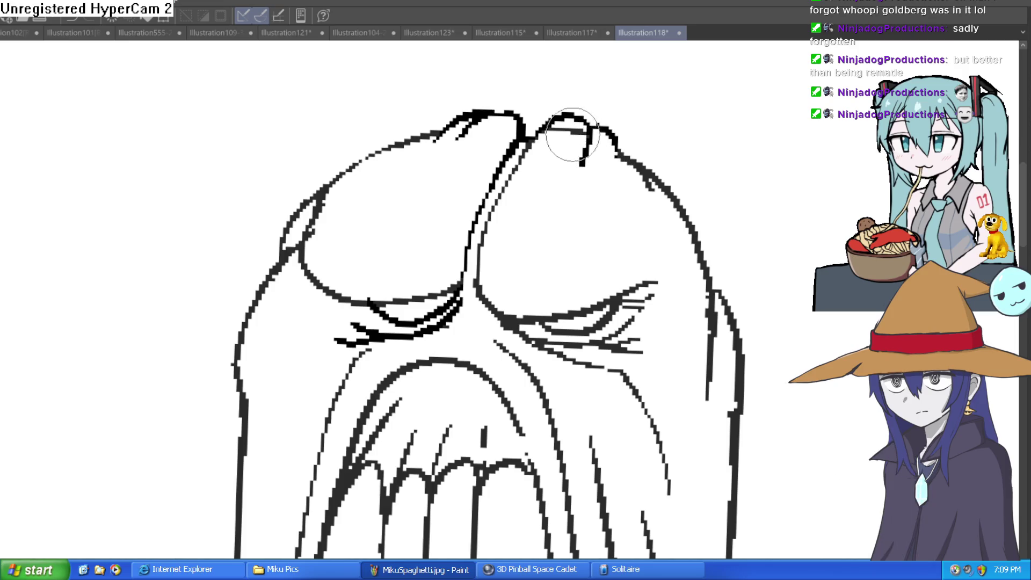
Draw a long line down the face's left side and a dark hatch stroke left of the teeth.
scroll(553, 111, down, 3)
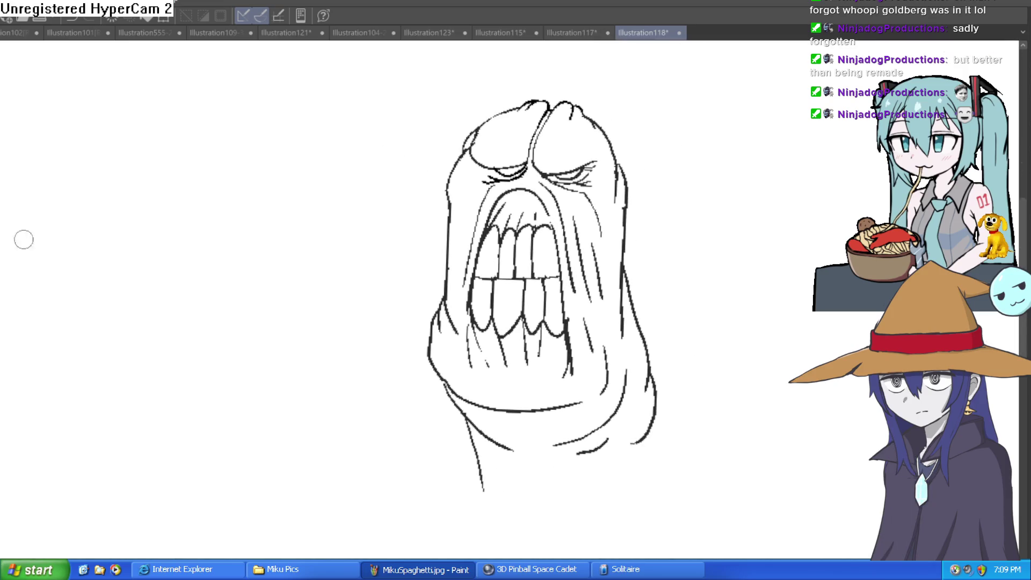
drag(391, 152, 300, 119)
scroll(460, 114, up, 5)
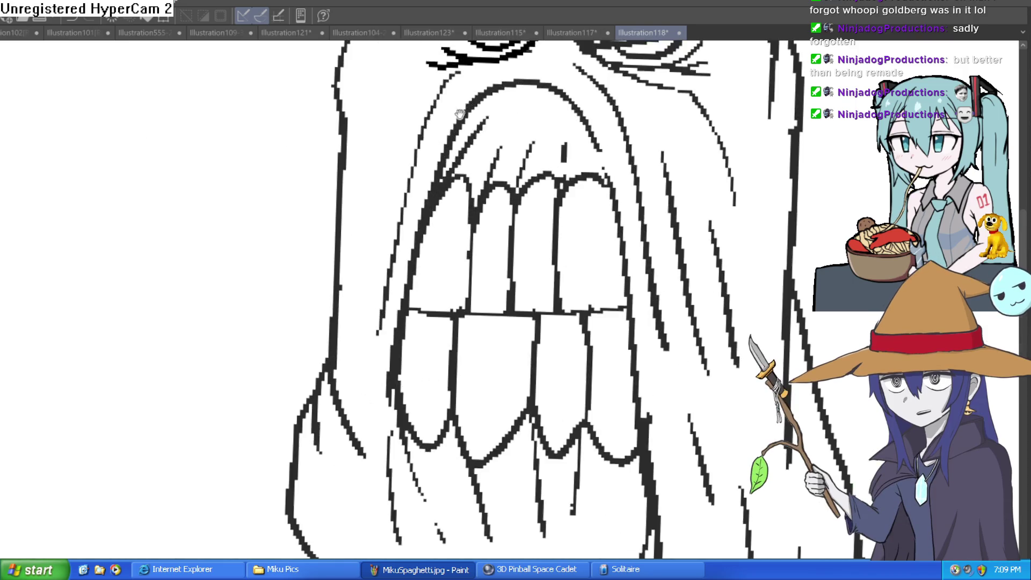
drag(419, 102, 368, 310)
key(ctrl+z)
drag(426, 76, 353, 352)
drag(392, 284, 383, 372)
drag(393, 177, 357, 269)
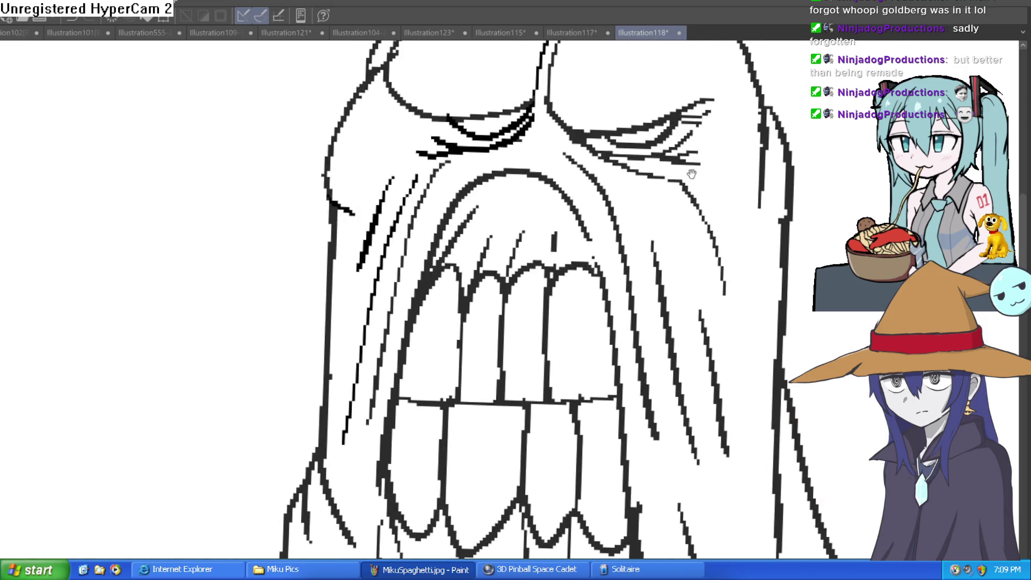
Darken the right side of the teeth and rework the dark strokes on the left.
scroll(692, 173, down, 3)
drag(650, 298, 650, 175)
scroll(651, 118, down, 3)
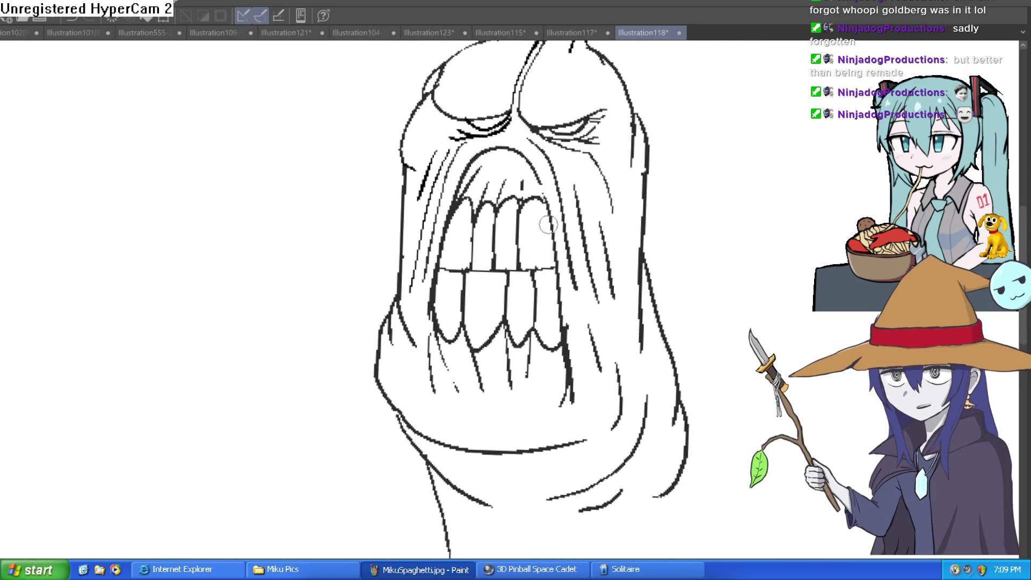
drag(562, 227, 565, 352)
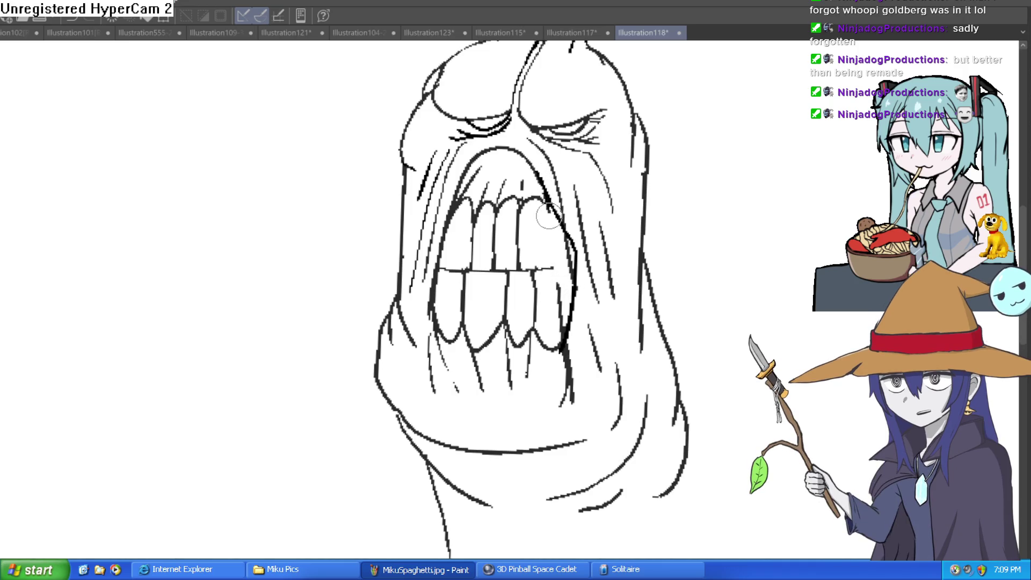
drag(446, 285, 428, 220)
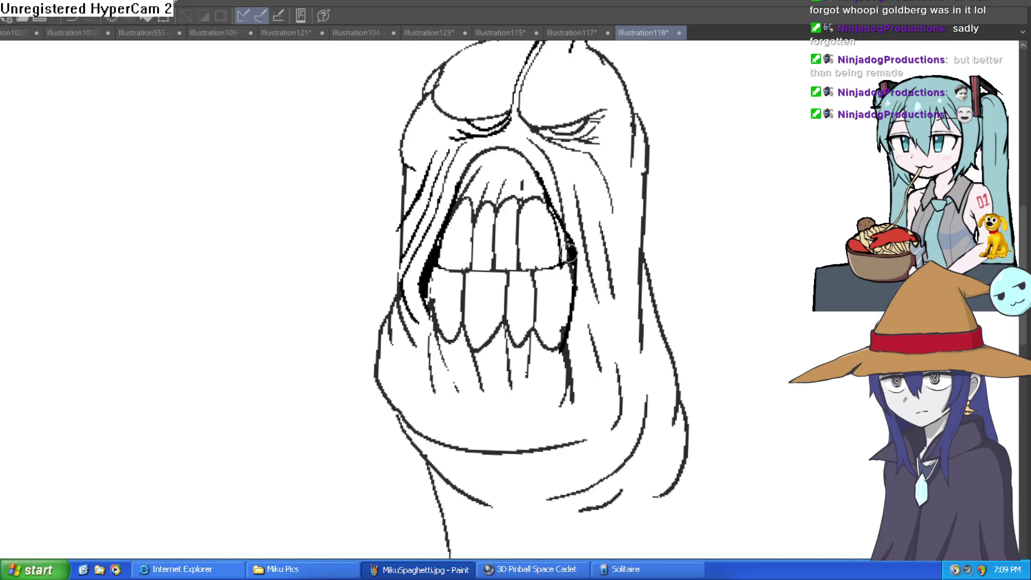
scroll(557, 221, down, 5)
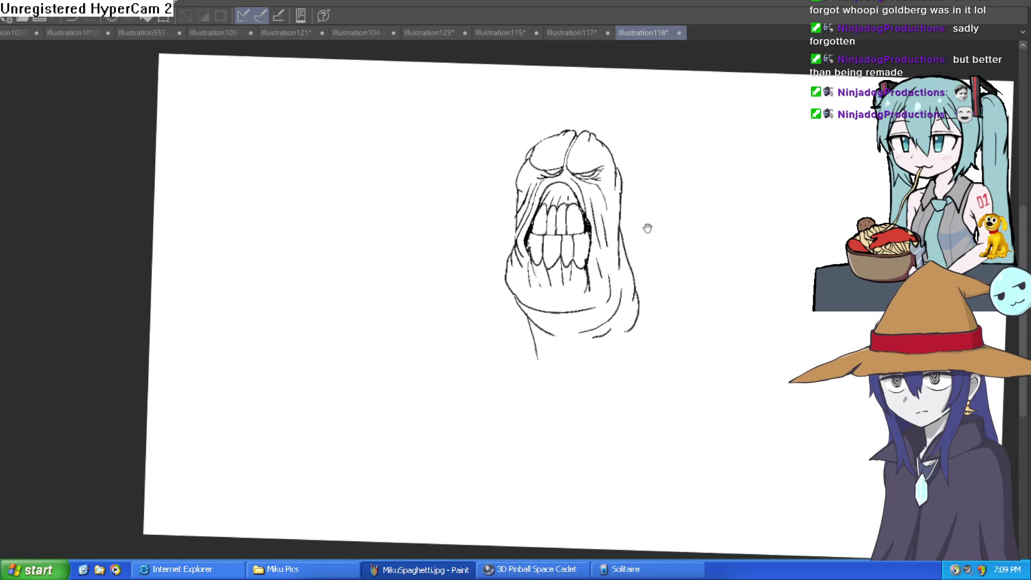
scroll(585, 273, up, 5)
scroll(618, 269, down, 2)
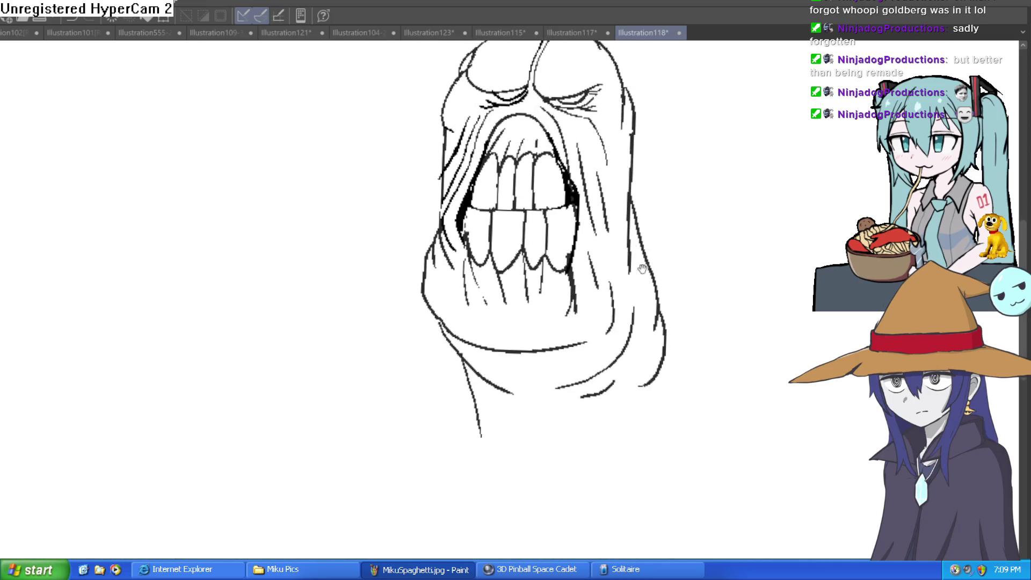
scroll(666, 260, up, 1)
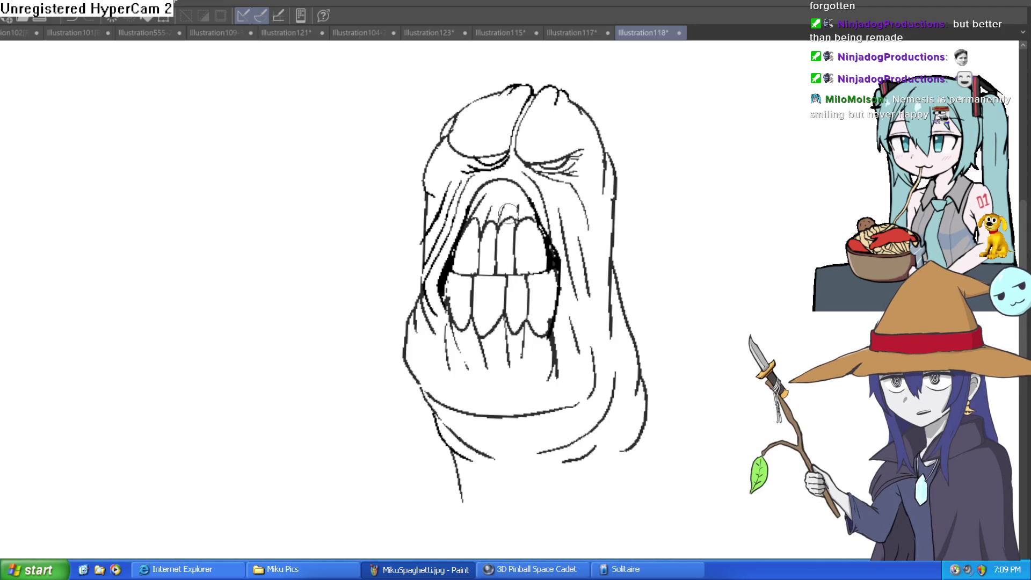
scroll(529, 280, down, 5)
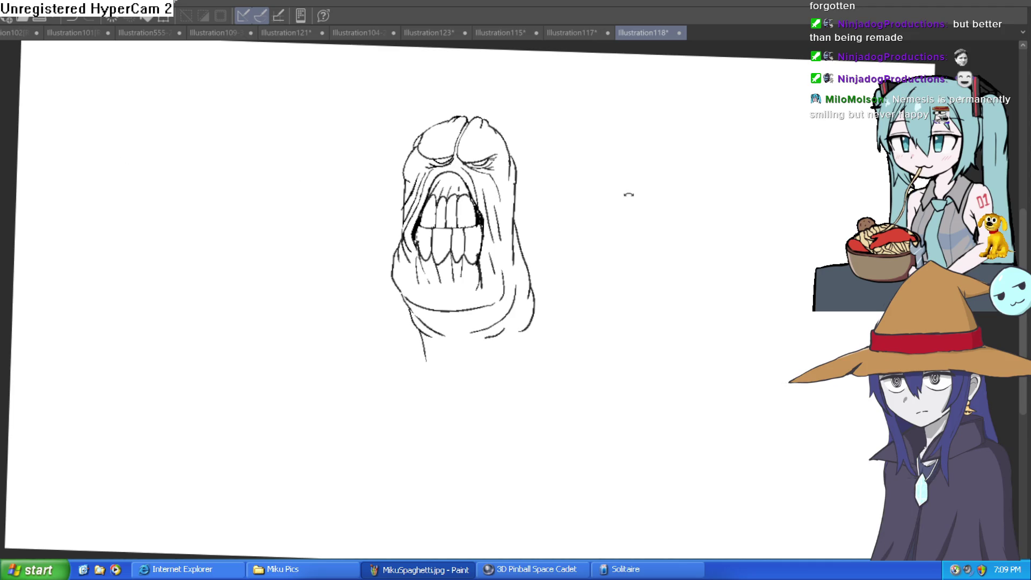
scroll(391, 156, up, 10)
Draw boxy stitch marks down the head crease, undoing the scribbled fills.
mouse_move(354, 169)
mouse_down()
mouse_move(428, 127)
mouse_move(361, 172)
mouse_up()
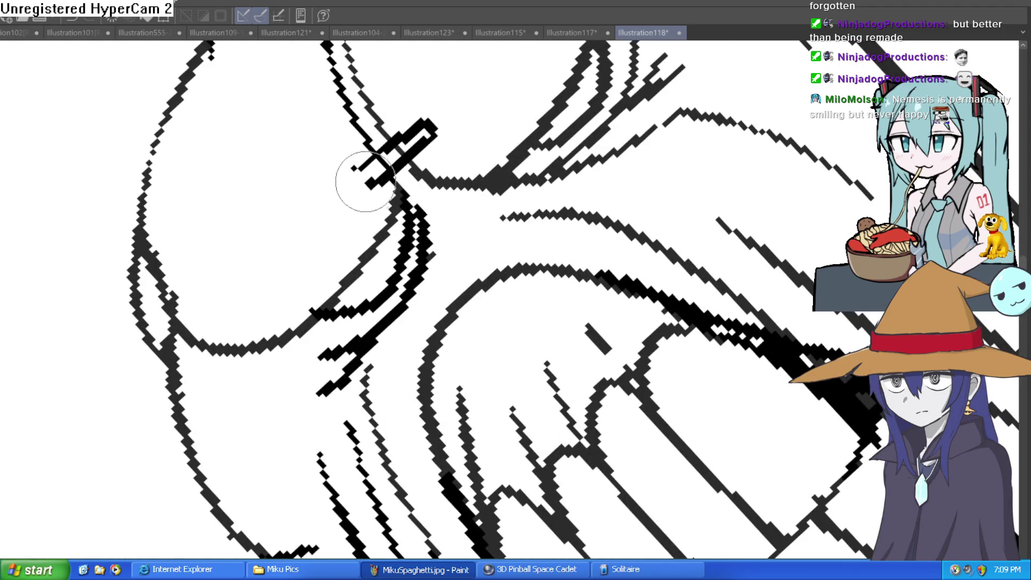
mouse_move(376, 236)
mouse_down()
mouse_move(449, 179)
mouse_move(356, 210)
mouse_move(408, 161)
mouse_move(357, 167)
mouse_move(403, 104)
mouse_move(331, 135)
mouse_move(371, 150)
mouse_move(382, 129)
mouse_up()
scroll(357, 210, up, 2)
key(ctrl+z)
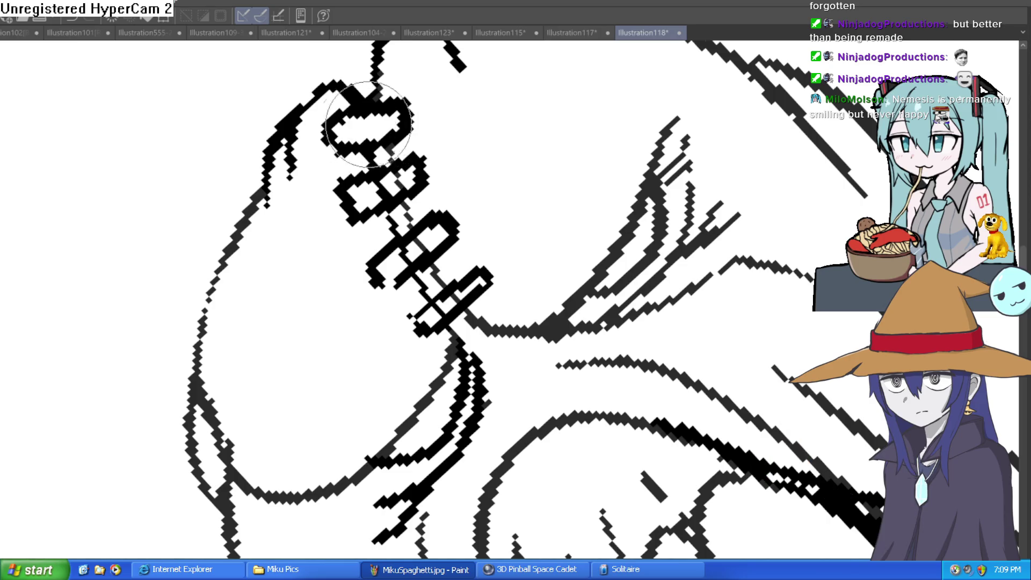
key(ctrl+z)
key(ctrl+z)
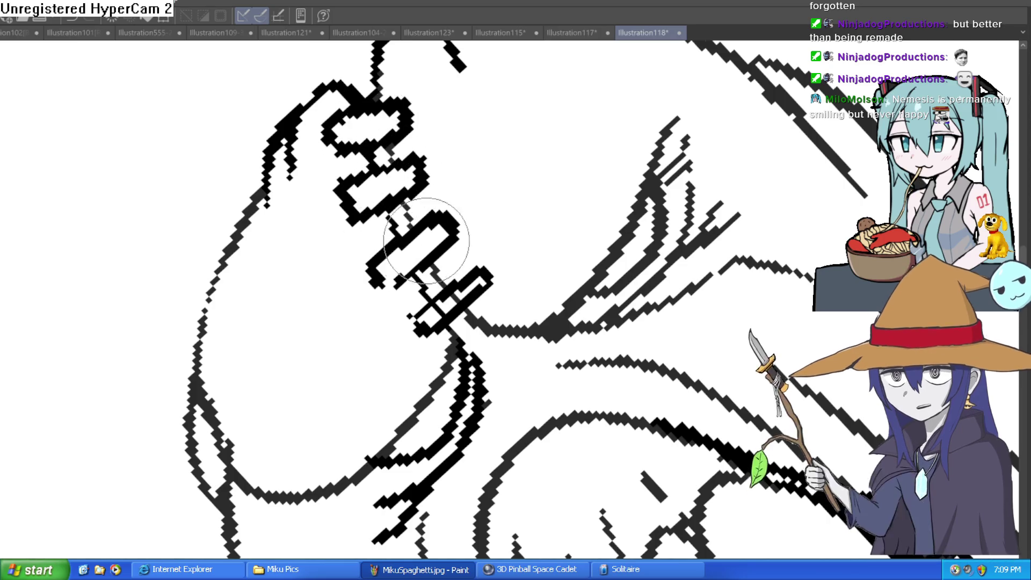
Tilt the view to see the whole face and add strokes to the right brow.
scroll(525, 248, down, 5)
drag(525, 249, 520, 301)
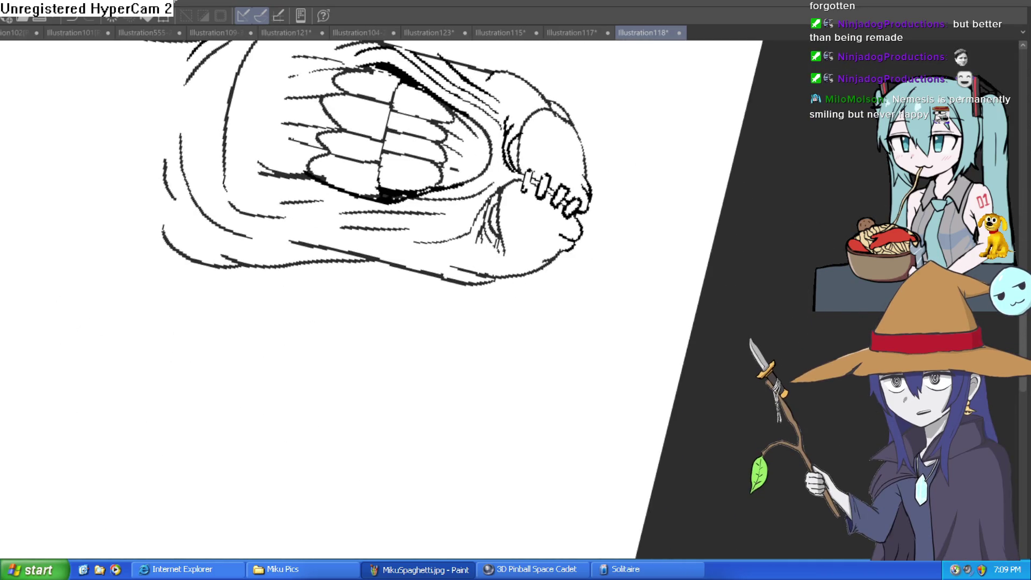
scroll(524, 172, up, 5)
scroll(598, 114, down, 5)
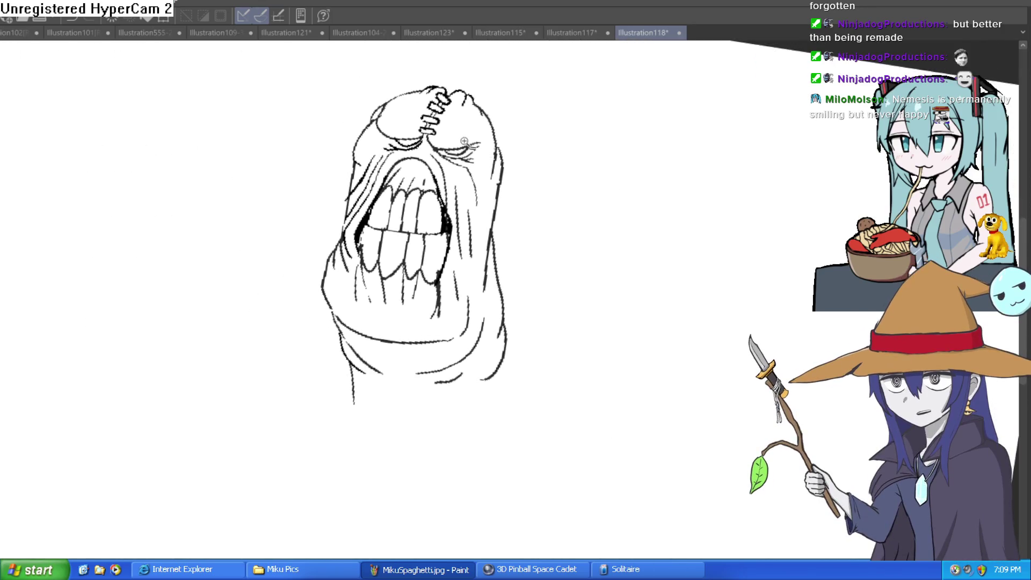
scroll(513, 139, up, 5)
mouse_move(483, 161)
mouse_down()
mouse_move(547, 133)
mouse_move(551, 156)
mouse_up()
Fill the eye slits solid black and darken along the eye area.
scroll(583, 152, down, 5)
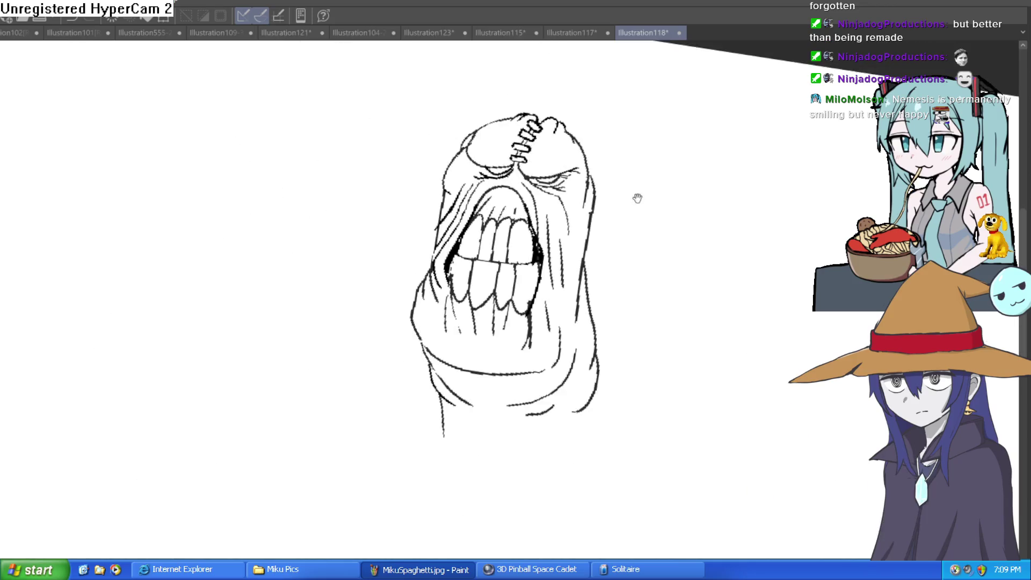
scroll(543, 161, up, 5)
scroll(421, 201, down, 5)
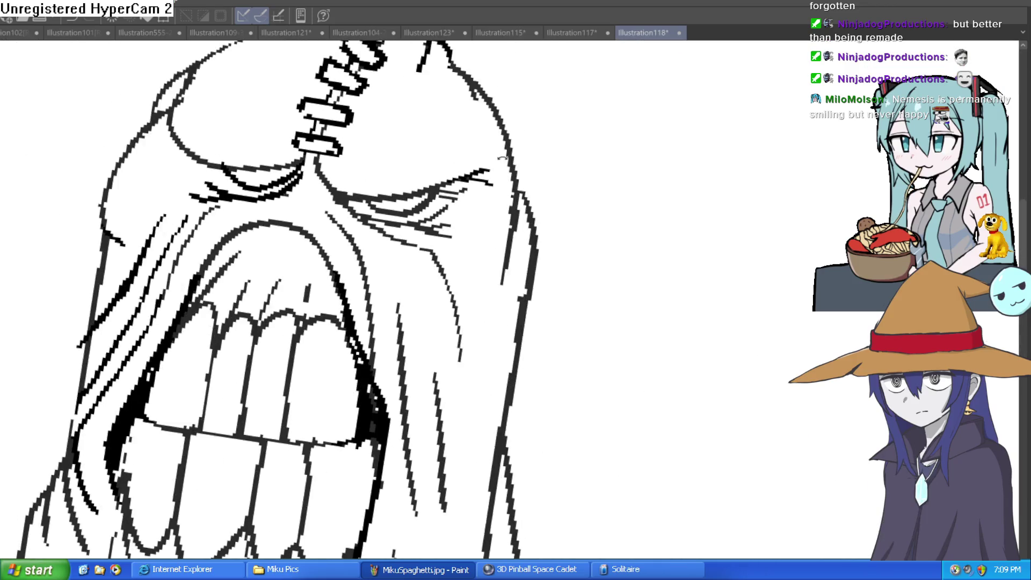
scroll(320, 276, up, 2)
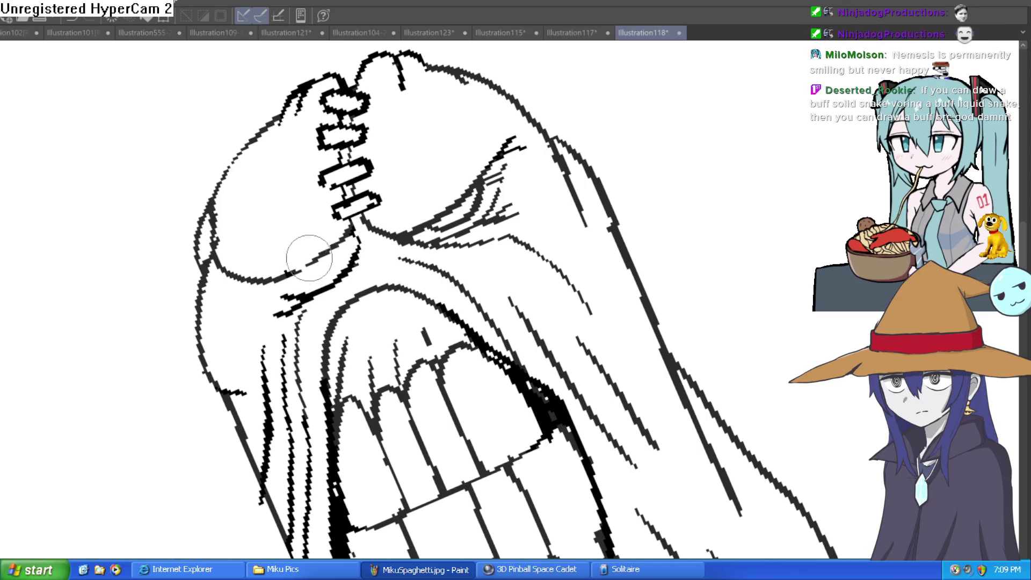
scroll(323, 258, up, 3)
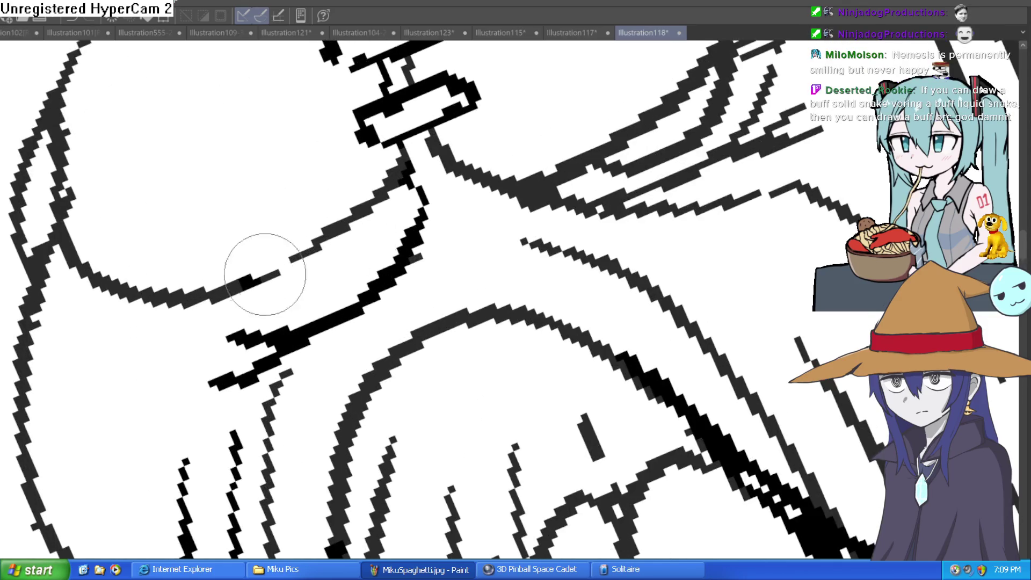
mouse_move(315, 252)
mouse_down()
mouse_move(299, 261)
mouse_move(345, 230)
mouse_move(286, 281)
mouse_move(346, 230)
mouse_up()
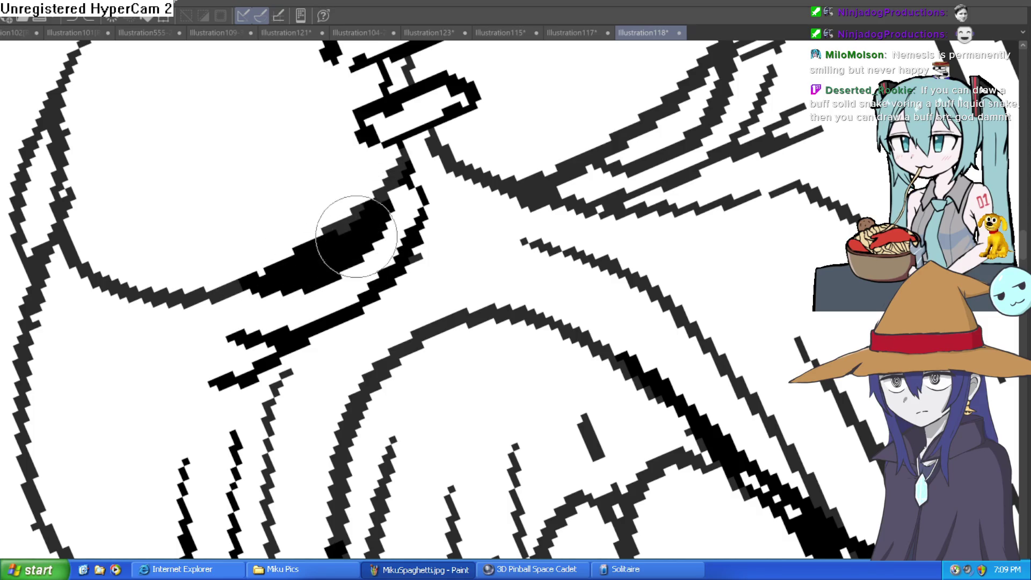
mouse_move(595, 201)
mouse_down()
mouse_move(457, 261)
mouse_move(451, 239)
mouse_move(502, 219)
mouse_move(591, 139)
mouse_up()
scroll(750, 201, down, 5)
drag(751, 201, 643, 236)
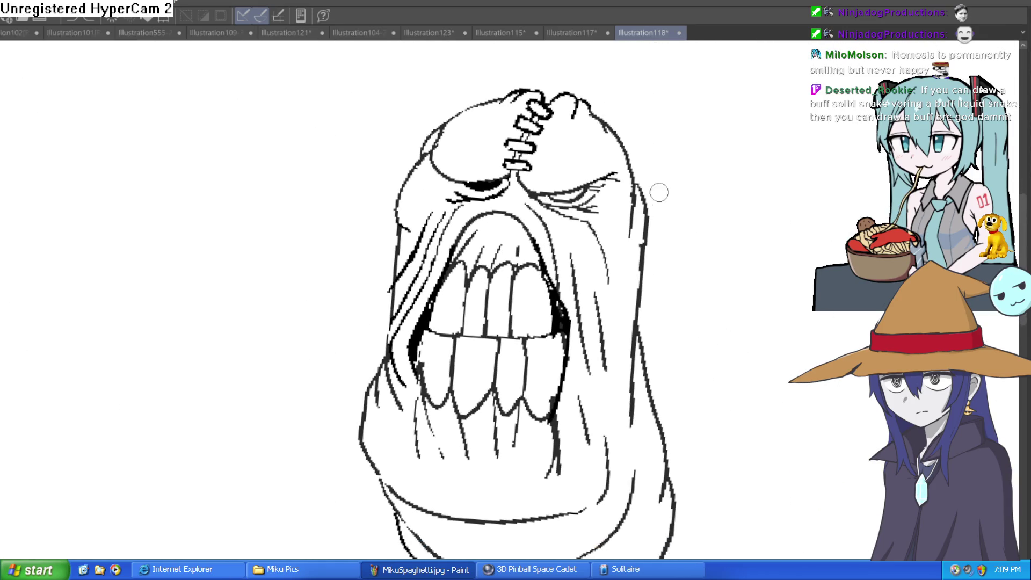
scroll(617, 173, up, 10)
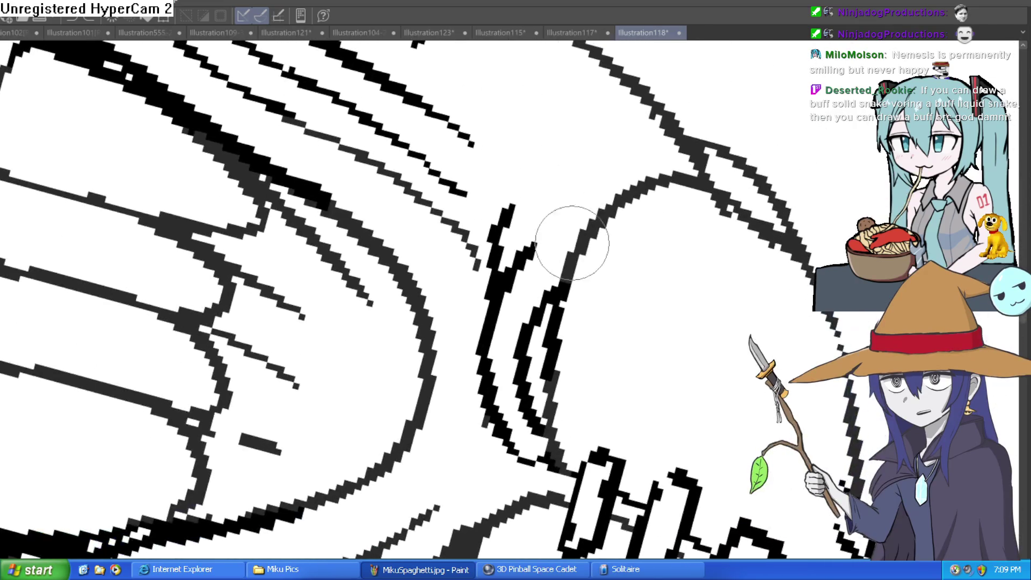
Add hatching strokes beside the right cheek and thicken the right outline.
mouse_move(571, 251)
mouse_down()
mouse_move(587, 203)
mouse_move(589, 145)
mouse_up()
drag(591, 213, 610, 156)
drag(492, 253, 545, 153)
drag(537, 239, 564, 183)
Rotate the canvas and draw thick hatching strokes over the brow and upper lines.
mouse_move(616, 124)
mouse_down()
mouse_move(644, 260)
mouse_move(534, 214)
mouse_move(560, 186)
mouse_move(469, 266)
mouse_up()
drag(231, 360, 422, 167)
drag(355, 236, 430, 81)
drag(352, 255, 425, 153)
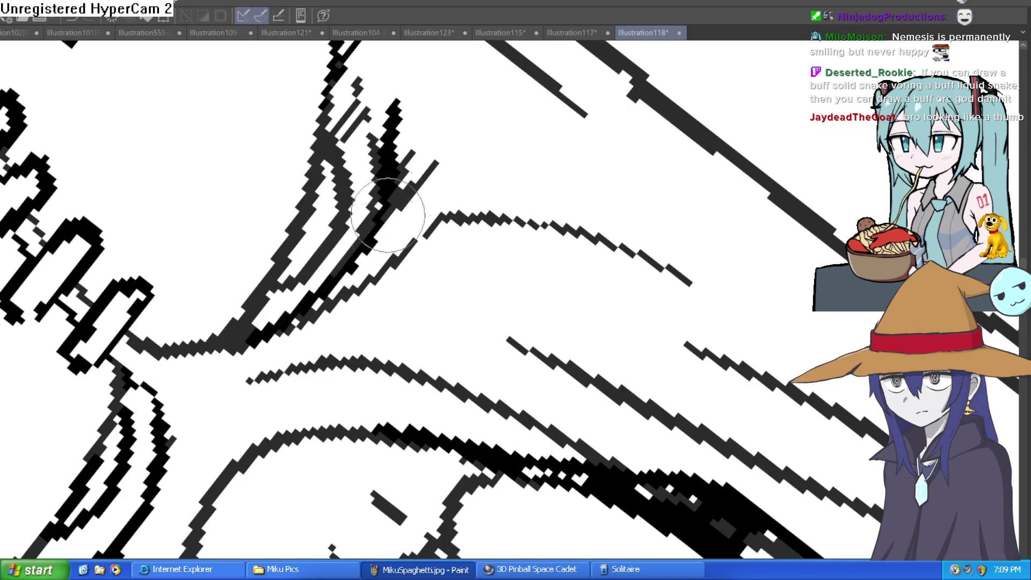
drag(376, 225, 462, 126)
drag(386, 207, 446, 147)
drag(402, 177, 510, 75)
Add short strokes at the brow's end and near the upper-right lines.
scroll(483, 97, down, 5)
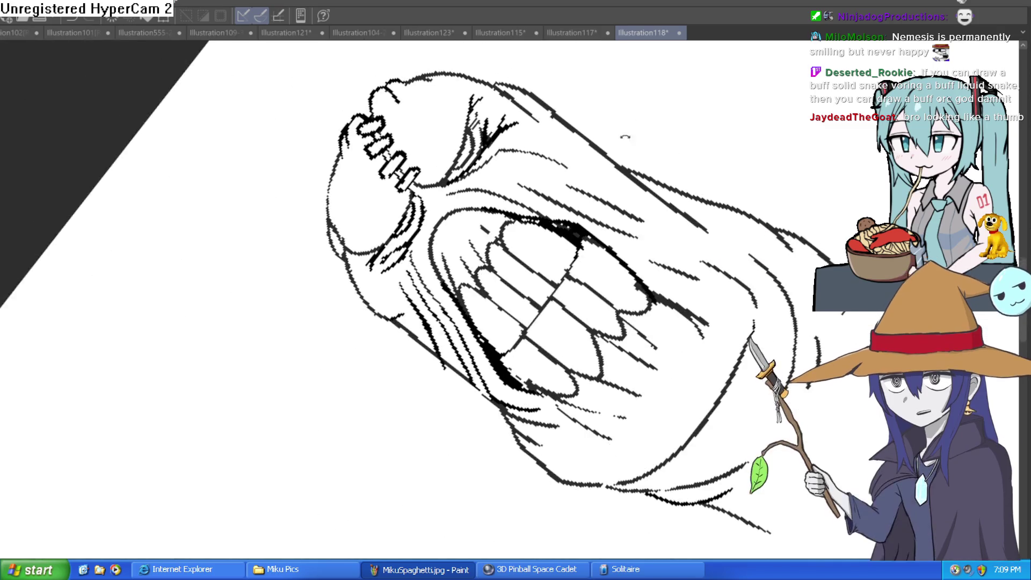
scroll(632, 230, up, 5)
drag(666, 231, 683, 276)
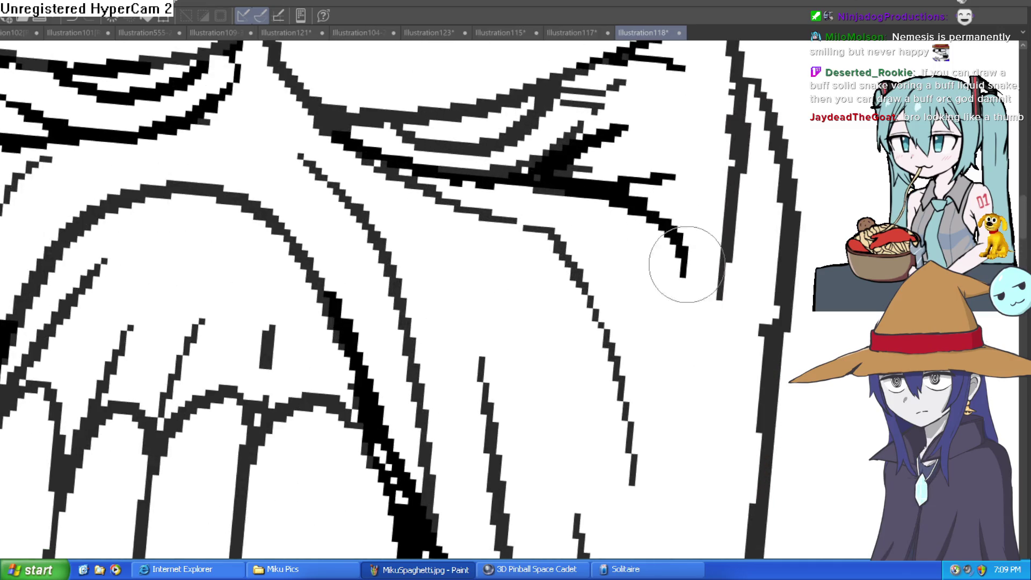
mouse_move(691, 138)
mouse_down()
mouse_move(697, 164)
mouse_move(680, 212)
mouse_up()
Hatch around the other eye and the upper outline.
drag(383, 206, 563, 215)
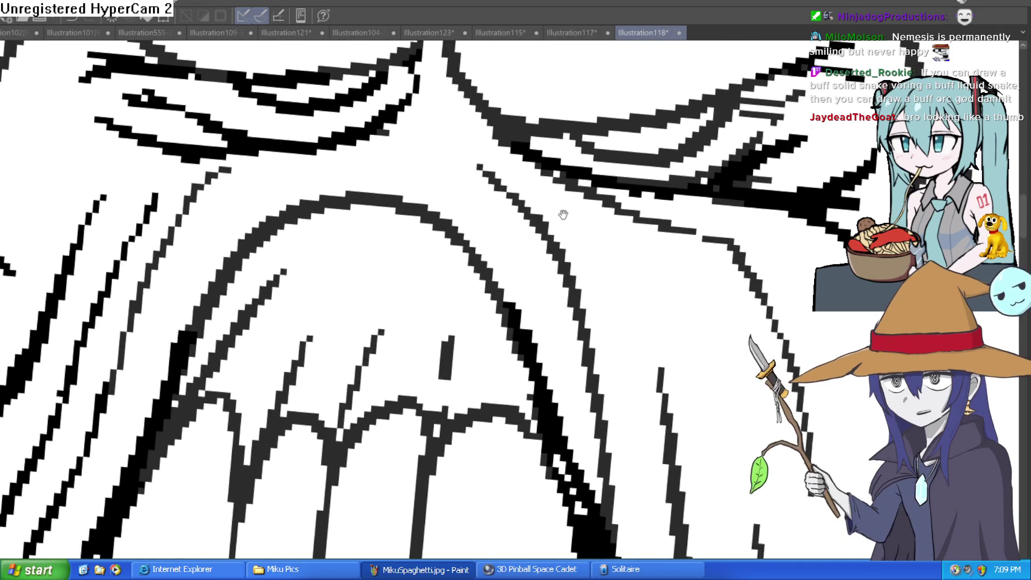
drag(263, 196, 516, 267)
drag(295, 238, 356, 226)
drag(279, 203, 408, 161)
mouse_move(290, 108)
mouse_down()
mouse_move(333, 64)
mouse_move(414, 178)
mouse_move(467, 280)
mouse_move(469, 351)
mouse_up()
Hatch along the upper-left outline and recentre the face in view.
mouse_move(392, 298)
mouse_down()
mouse_move(414, 218)
mouse_move(380, 311)
mouse_up()
mouse_move(441, 253)
mouse_down()
mouse_move(471, 238)
mouse_move(426, 288)
mouse_move(460, 272)
mouse_move(488, 235)
mouse_move(497, 186)
mouse_up()
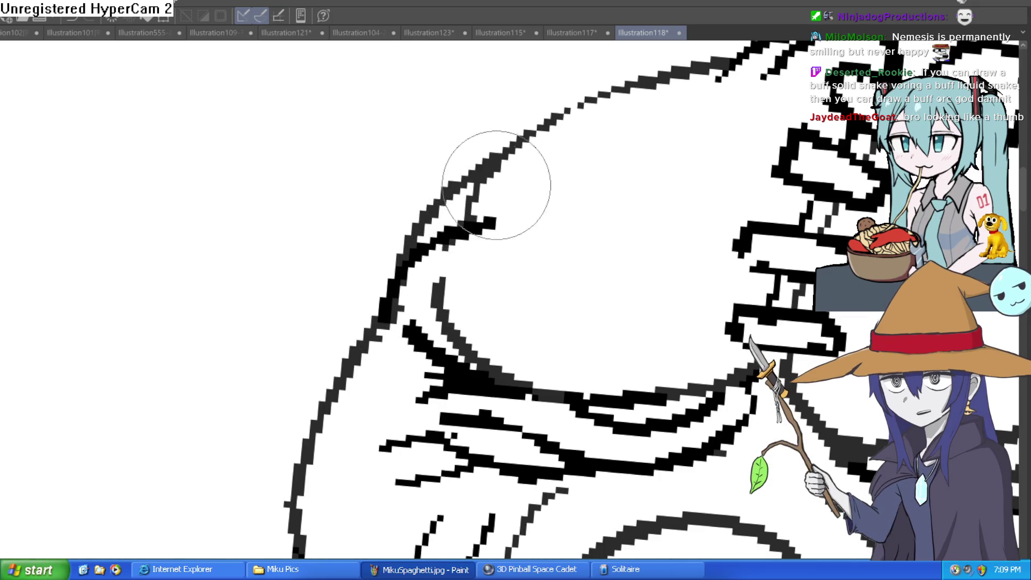
scroll(624, 244, down, 3)
mouse_move(624, 244)
mouse_down()
mouse_move(481, 86)
mouse_move(357, 97)
mouse_up()
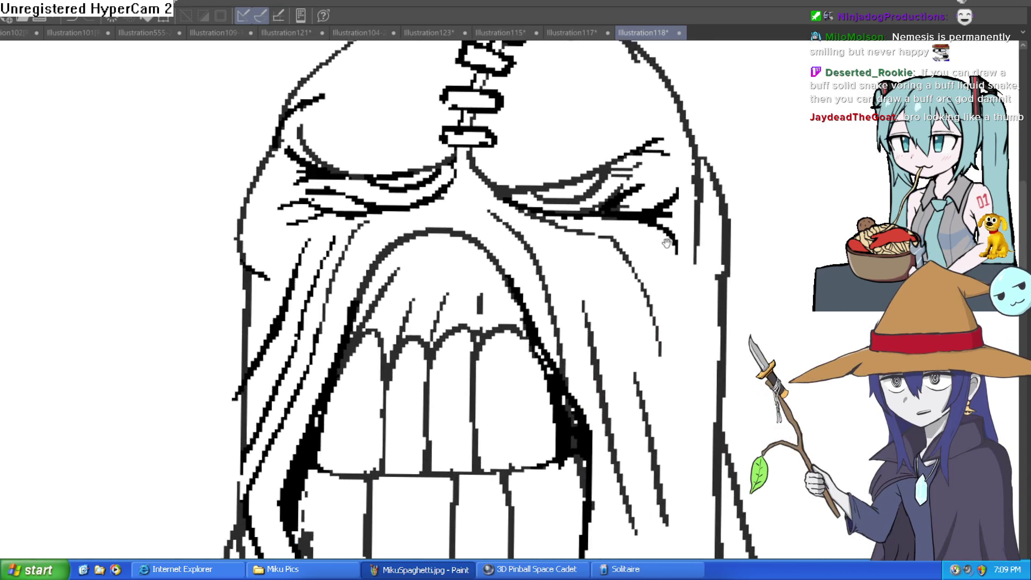
scroll(640, 233, up, 2)
scroll(678, 271, down, 4)
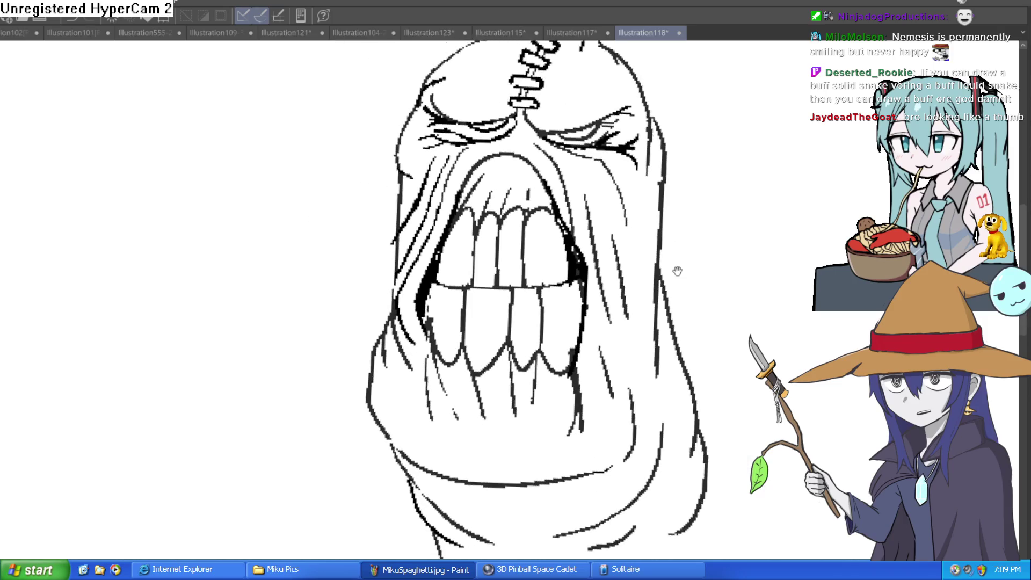
Erase the rough lower tooth outline and redraw a thicker upper-teeth outline.
drag(677, 271, 629, 212)
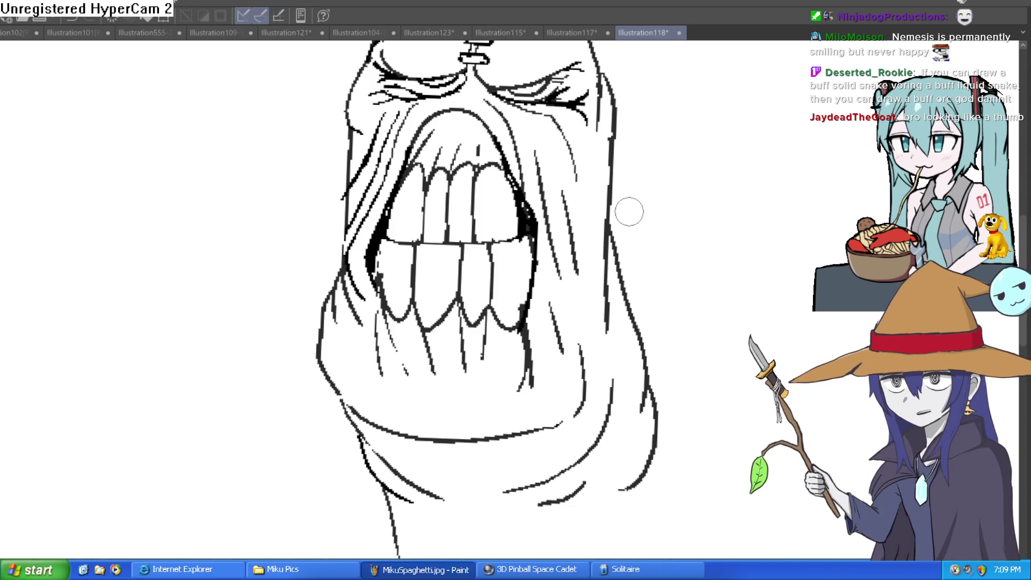
click(479, 323)
mouse_move(414, 242)
mouse_down()
mouse_move(449, 295)
mouse_move(509, 279)
mouse_up()
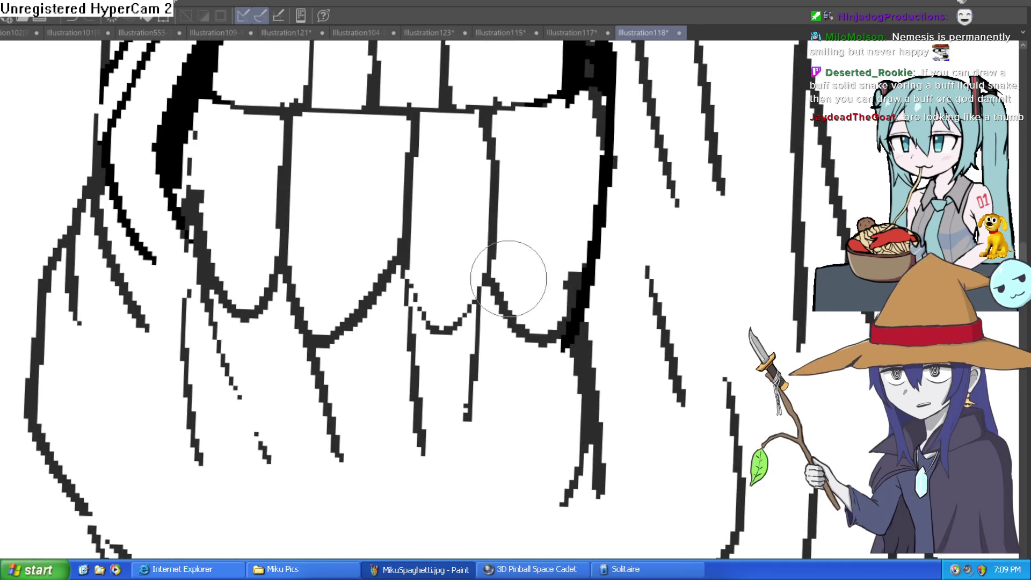
mouse_move(595, 122)
mouse_down()
mouse_move(581, 218)
mouse_move(542, 214)
mouse_up()
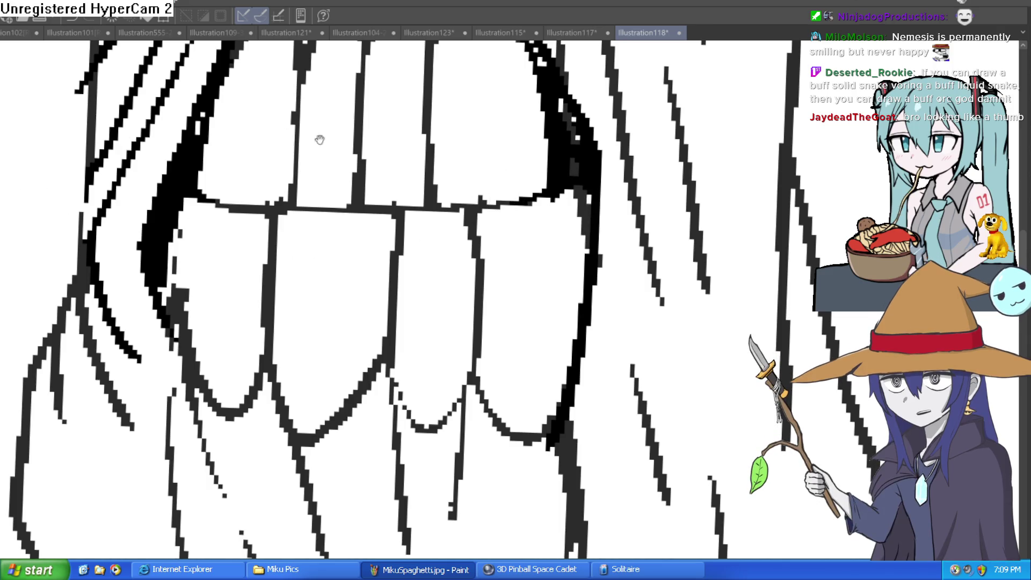
drag(475, 198, 450, 208)
mouse_move(376, 224)
mouse_down()
mouse_move(488, 224)
mouse_move(544, 210)
mouse_move(534, 207)
mouse_up()
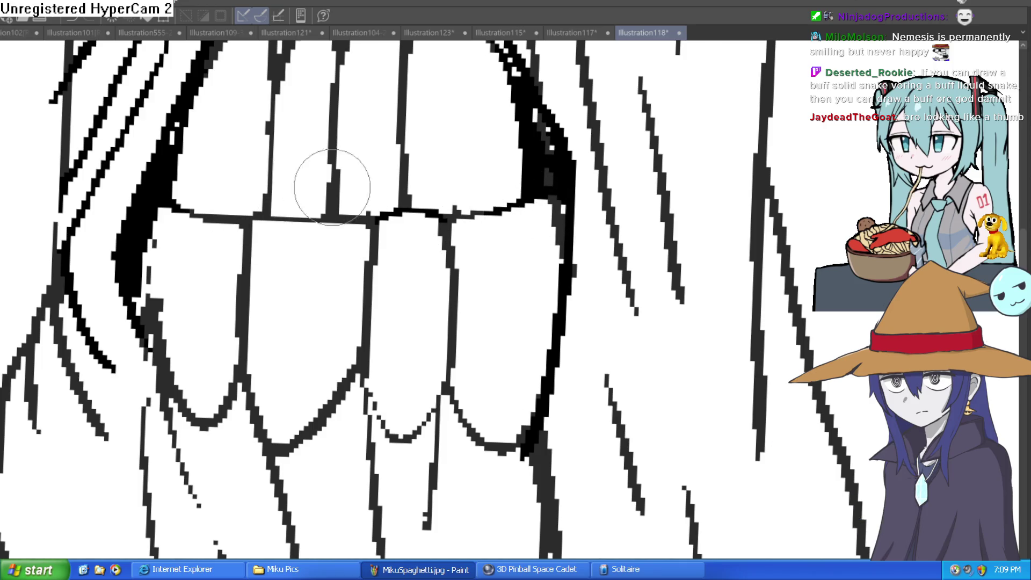
Add thin vertical dividing lines between the upper teeth.
scroll(327, 180, down, 5)
drag(414, 210, 397, 276)
scroll(398, 274, down, 3)
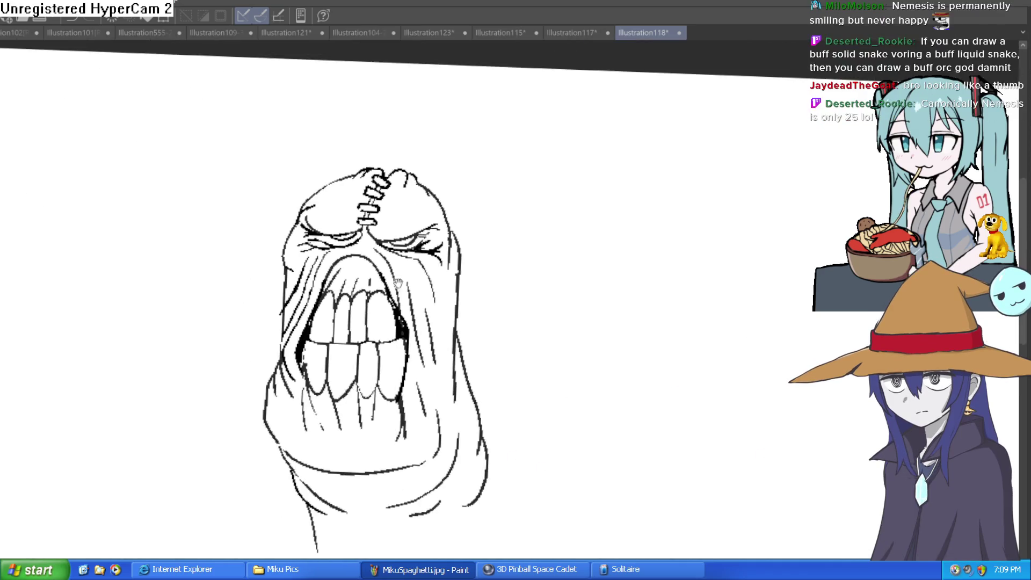
scroll(387, 228, up, 5)
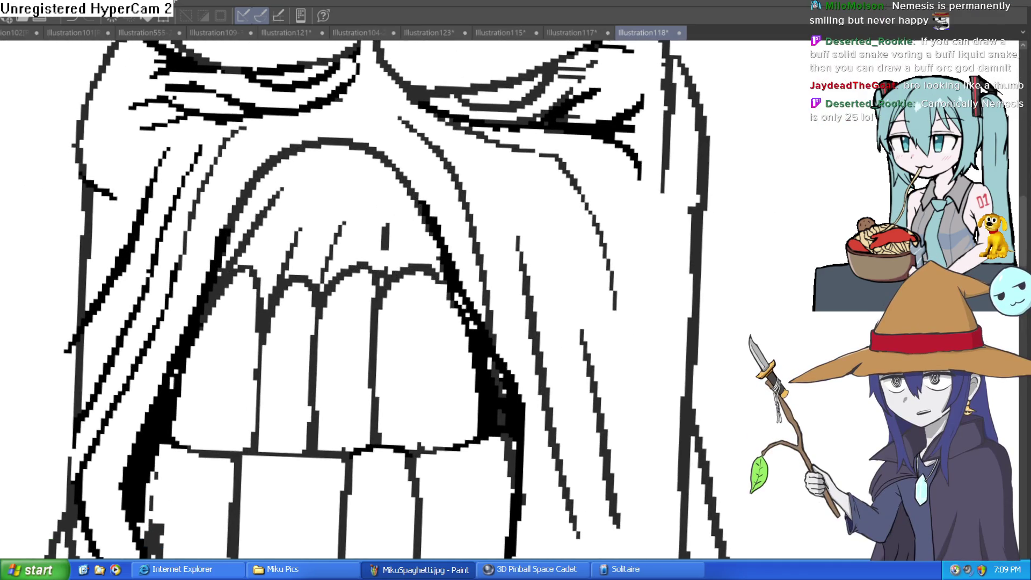
drag(389, 277, 389, 206)
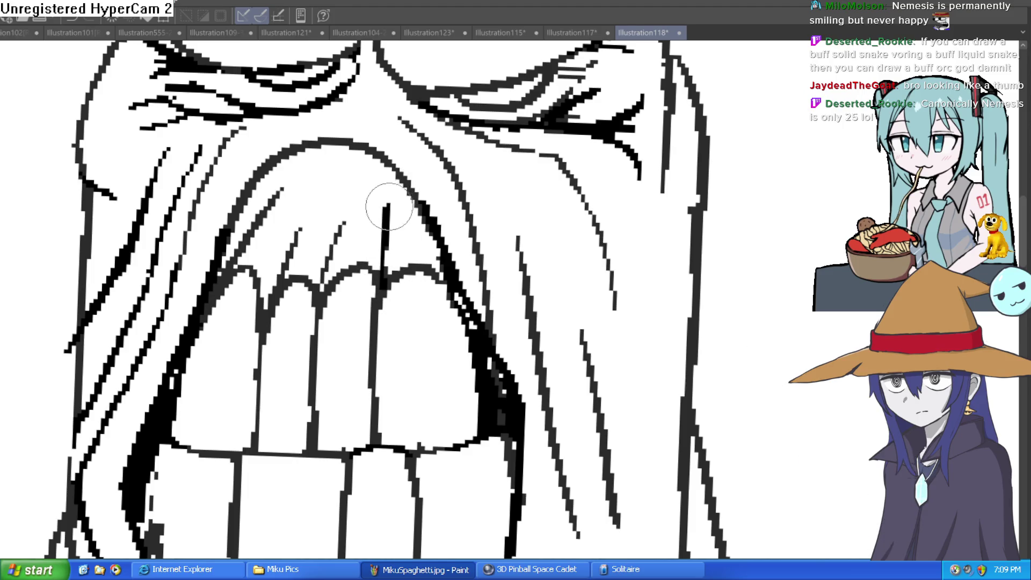
drag(328, 261, 348, 186)
drag(513, 197, 484, 242)
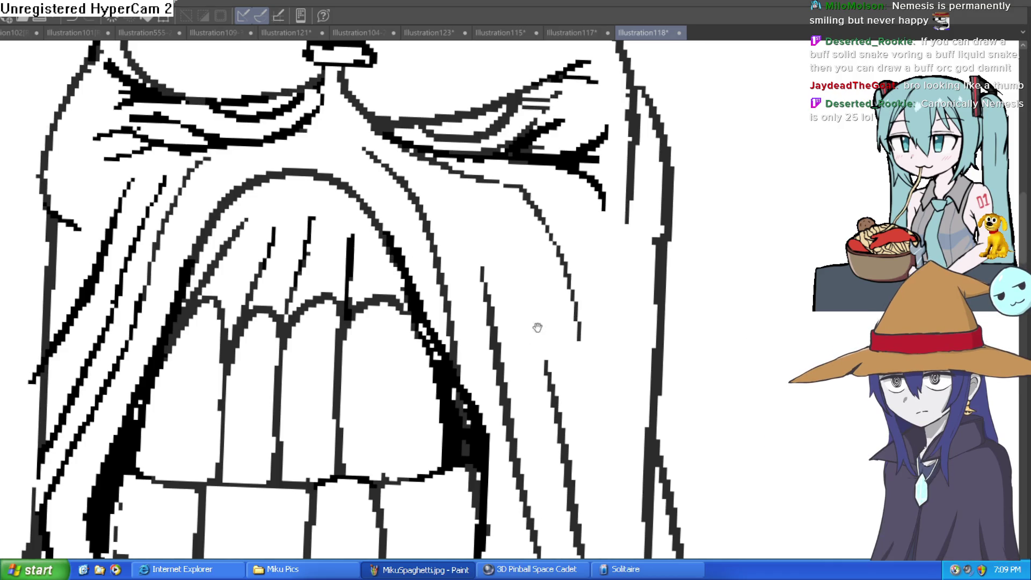
Draw a row of thin strands hanging below the teeth across the chin.
scroll(538, 327, down, 5)
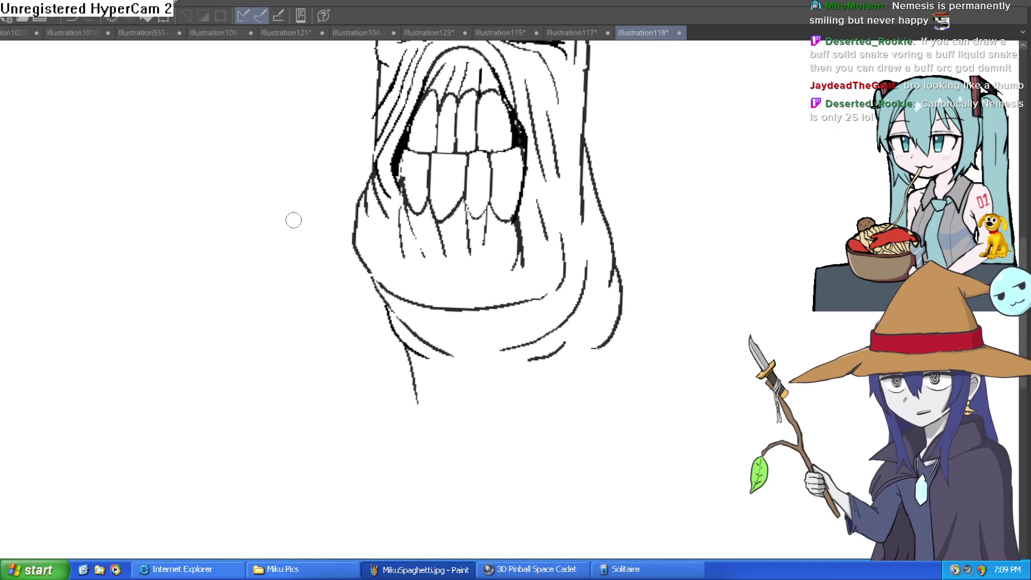
scroll(393, 138, up, 5)
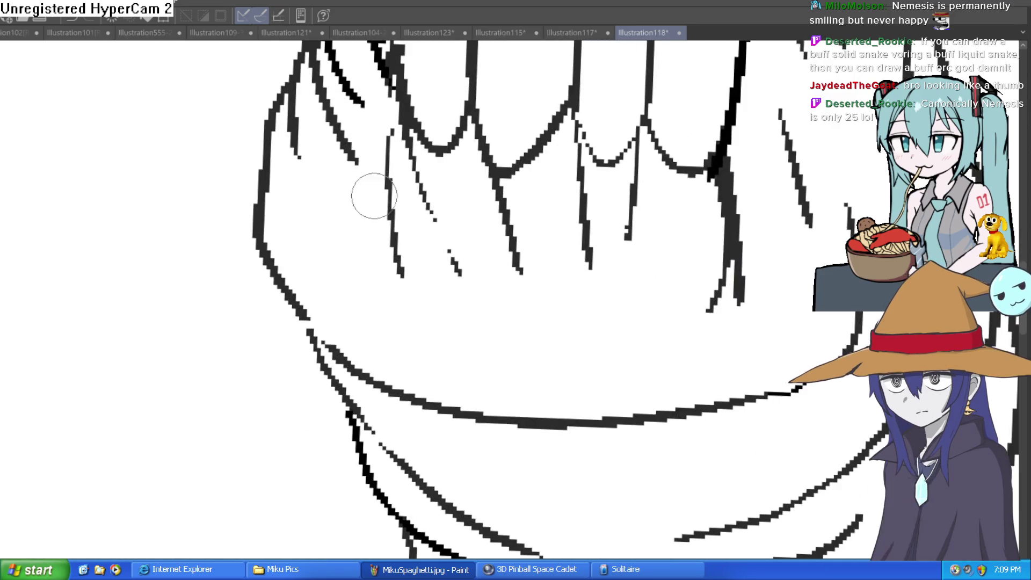
drag(338, 129, 379, 301)
mouse_move(344, 162)
mouse_down()
mouse_move(360, 271)
mouse_move(387, 247)
mouse_move(333, 354)
mouse_up()
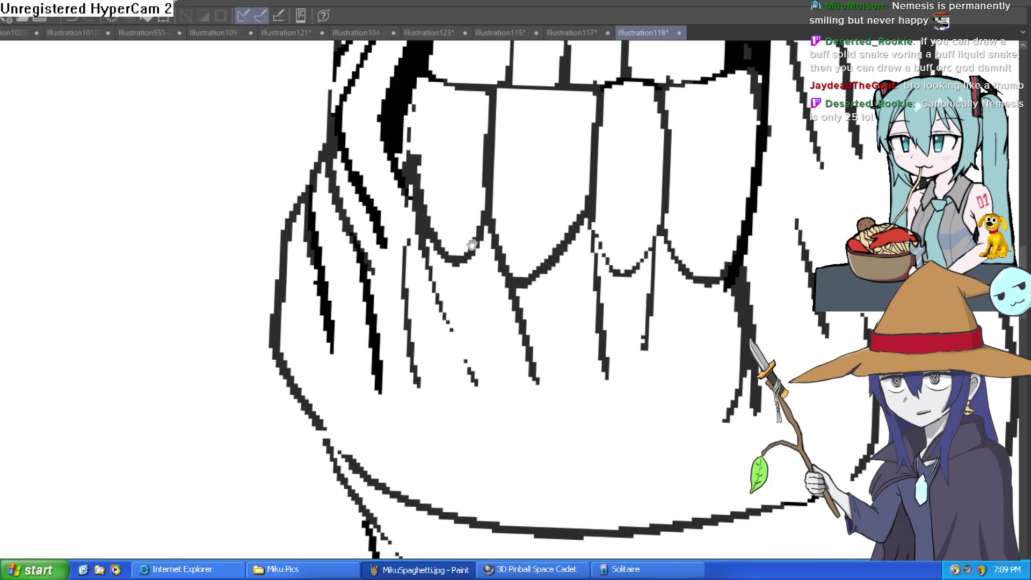
drag(313, 273, 283, 214)
mouse_move(395, 156)
mouse_down()
mouse_move(379, 231)
mouse_move(386, 301)
mouse_move(446, 344)
mouse_up()
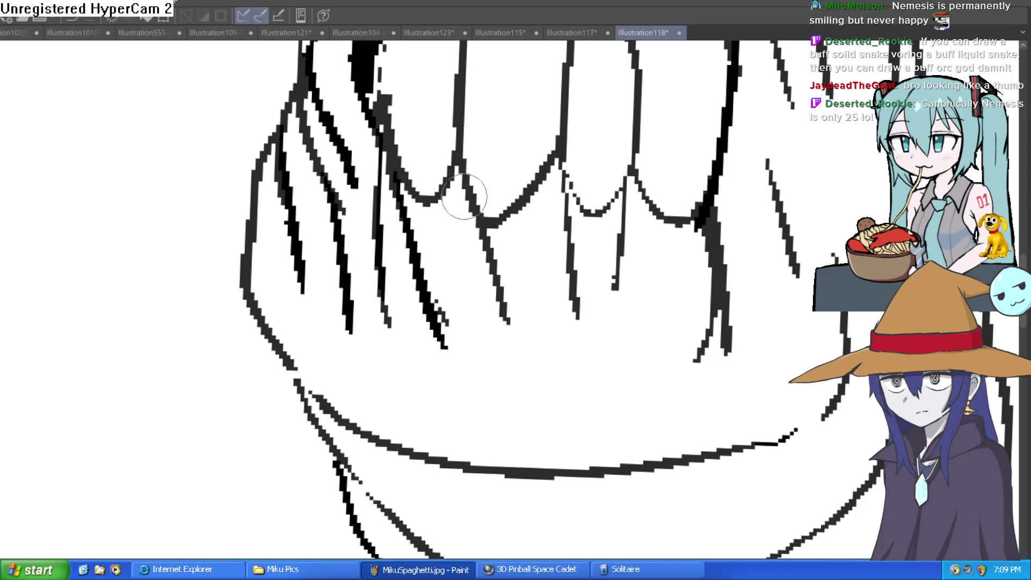
drag(468, 201, 515, 411)
drag(625, 180, 616, 328)
drag(693, 204, 672, 322)
scroll(739, 266, down, 10)
scroll(769, 229, up, 10)
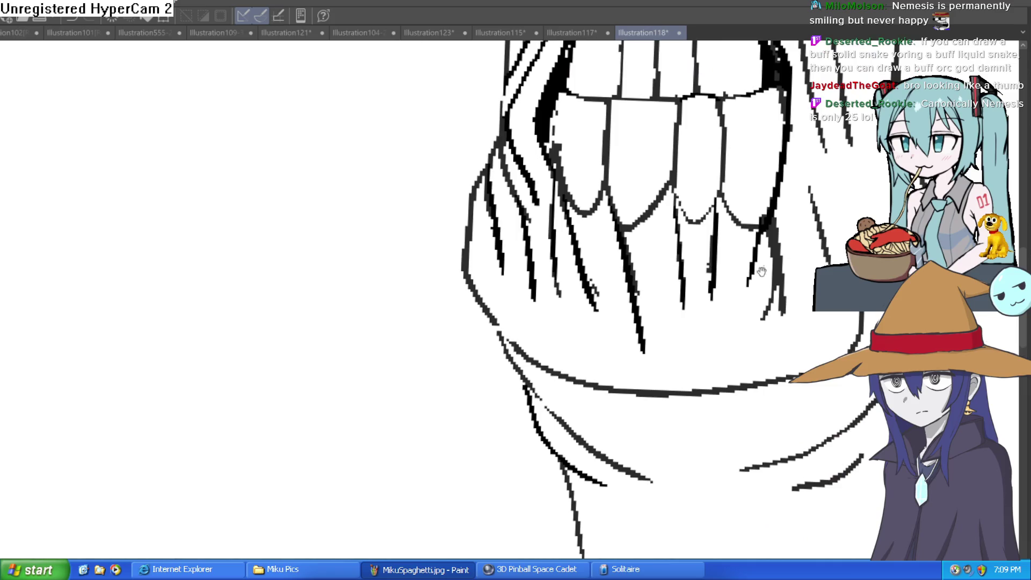
Replace the last strands with shorter ones and add a thicker vertical chin strand.
key(ctrl+z)
key(ctrl+z)
drag(623, 225, 631, 298)
key(ctrl+z)
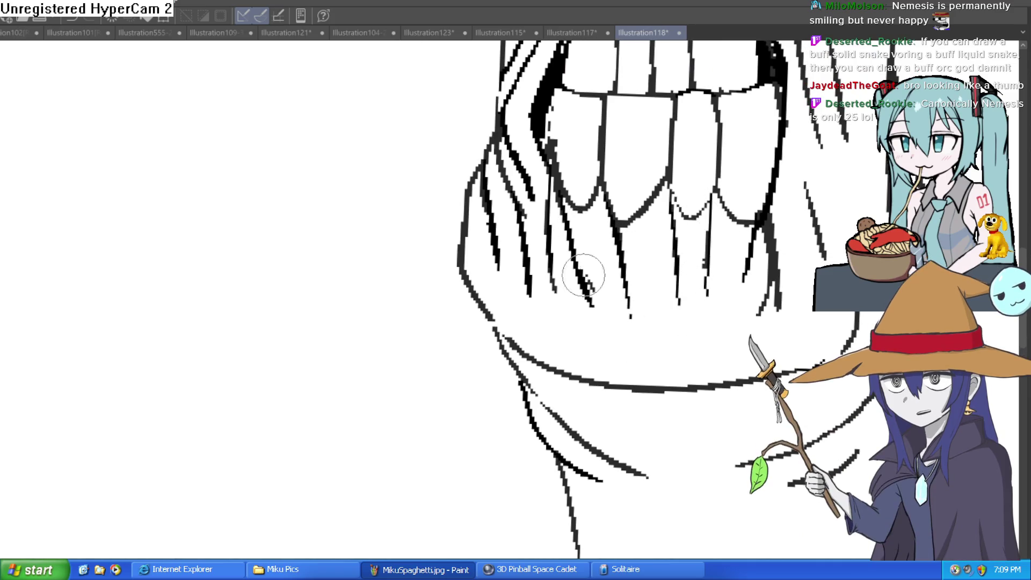
drag(558, 205, 575, 274)
drag(548, 161, 552, 268)
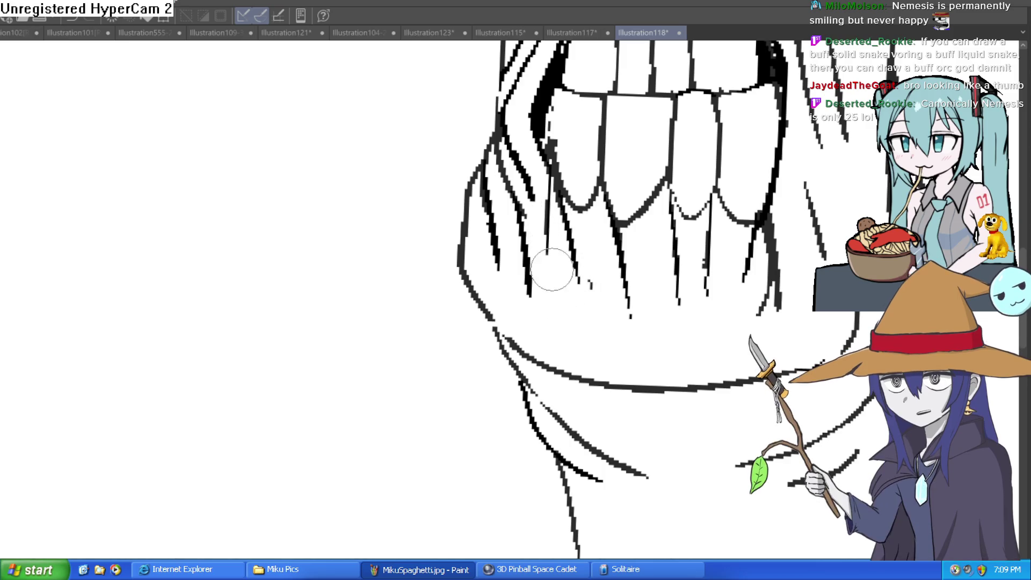
scroll(537, 313, down, 8)
scroll(664, 217, up, 8)
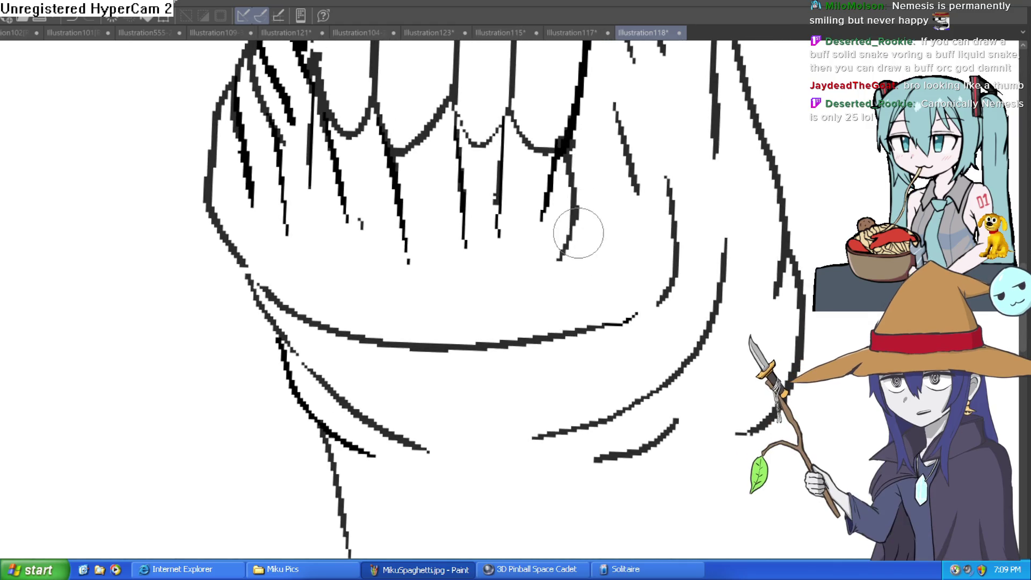
drag(571, 182, 560, 260)
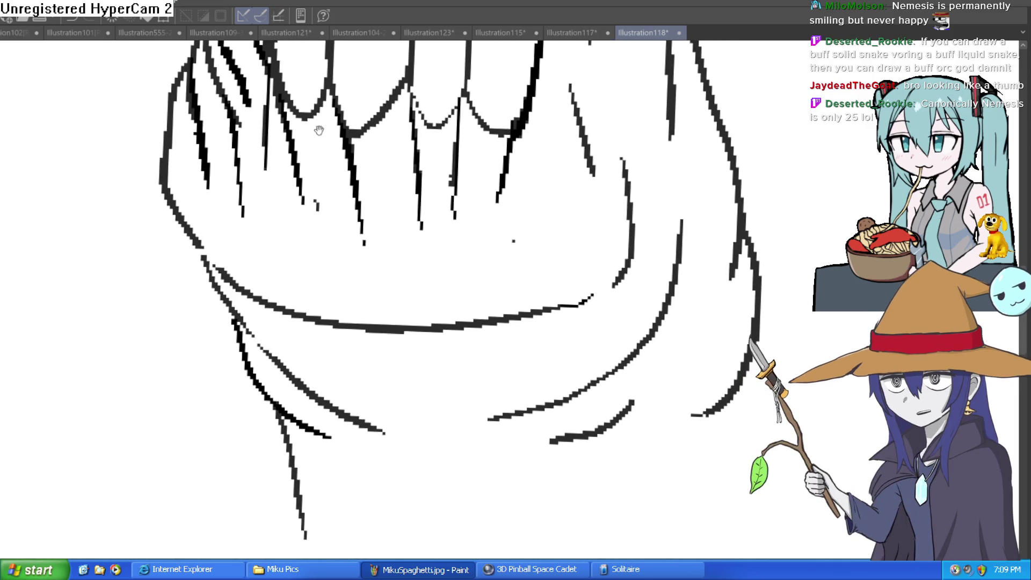
drag(590, 161, 467, 212)
drag(471, 86, 466, 249)
drag(468, 94, 466, 272)
key(ctrl+0)
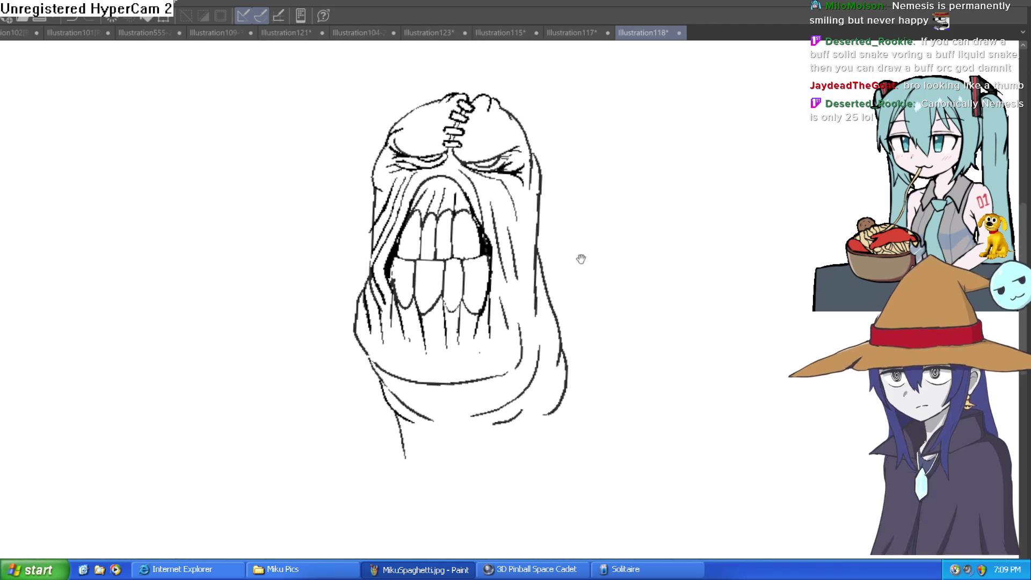
mouse_move(570, 279)
mouse_down()
mouse_move(628, 235)
mouse_move(720, 201)
mouse_up()
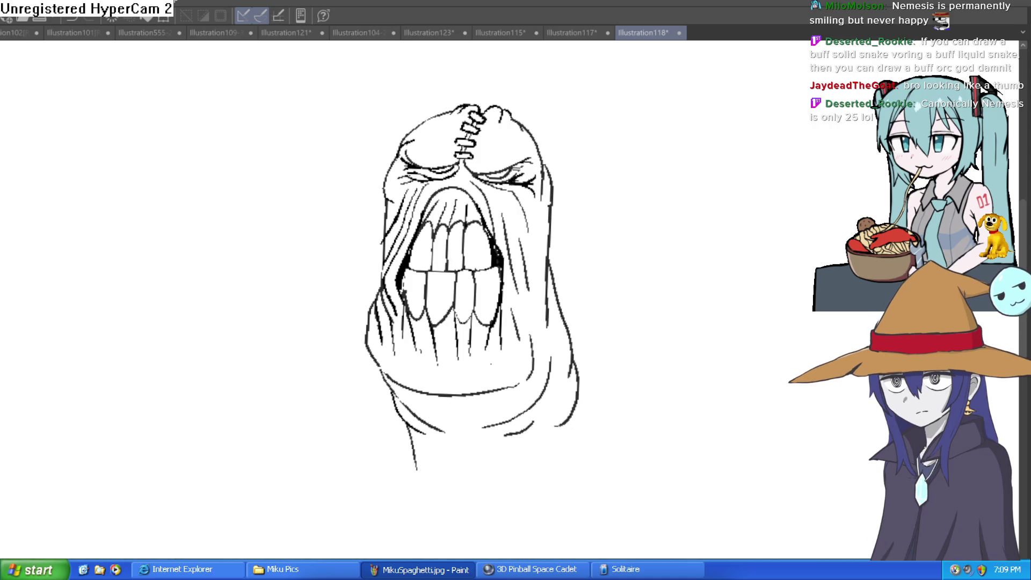
scroll(573, 265, down, 5)
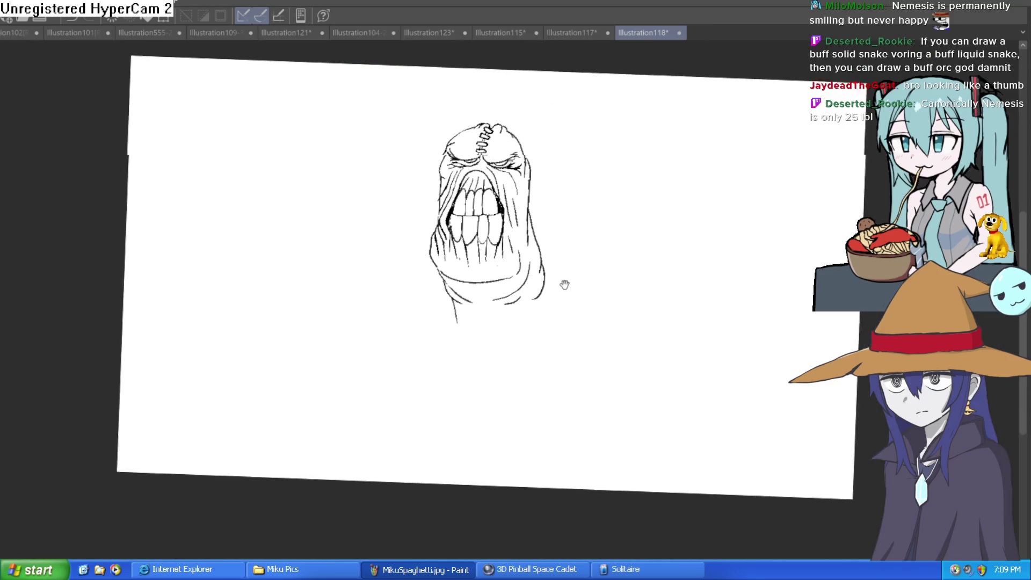
Draw the neck strokes below the jaw and a curve right of the neck.
scroll(484, 234, up, 5)
drag(326, 348, 375, 363)
key(ctrl+z)
mouse_move(313, 290)
mouse_down()
mouse_move(344, 364)
mouse_move(317, 368)
mouse_up()
mouse_move(523, 282)
mouse_down()
mouse_move(525, 326)
mouse_move(546, 301)
mouse_move(588, 326)
mouse_up()
mouse_move(588, 326)
mouse_down()
mouse_move(575, 386)
mouse_move(470, 405)
mouse_move(537, 246)
mouse_move(569, 88)
mouse_up()
Extend the wavy body rightward, run a line to the page bottom, and start a new illustration.
mouse_move(614, 143)
mouse_down()
mouse_move(484, 230)
mouse_move(656, 183)
mouse_move(613, 491)
mouse_move(599, 314)
mouse_move(671, 344)
mouse_up()
mouse_move(751, 359)
mouse_down()
mouse_move(576, 237)
mouse_move(532, 306)
mouse_move(548, 255)
mouse_move(617, 233)
mouse_move(580, 346)
mouse_move(630, 333)
mouse_move(692, 271)
mouse_up()
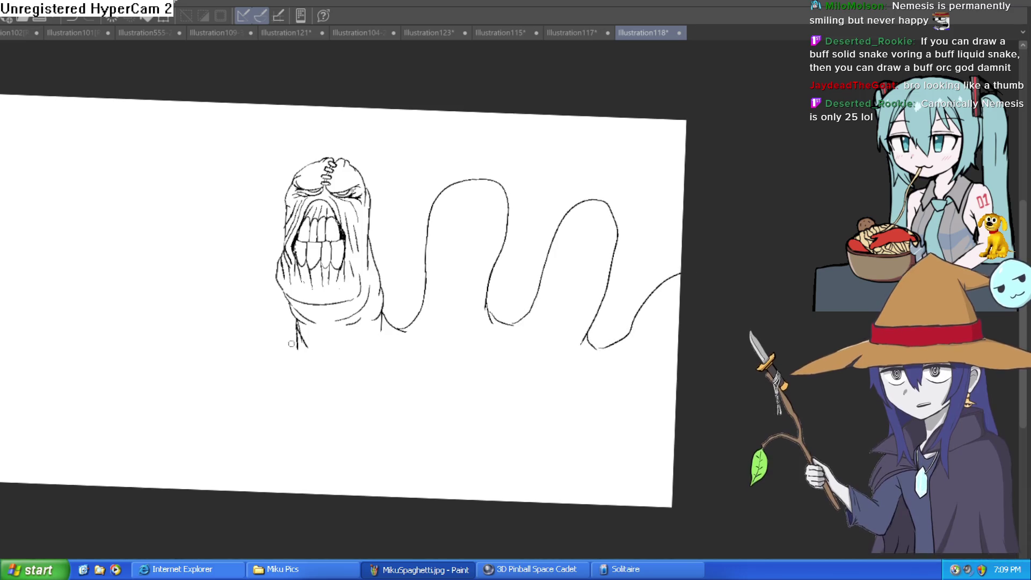
mouse_move(298, 338)
mouse_down()
mouse_move(288, 361)
mouse_move(357, 511)
mouse_up()
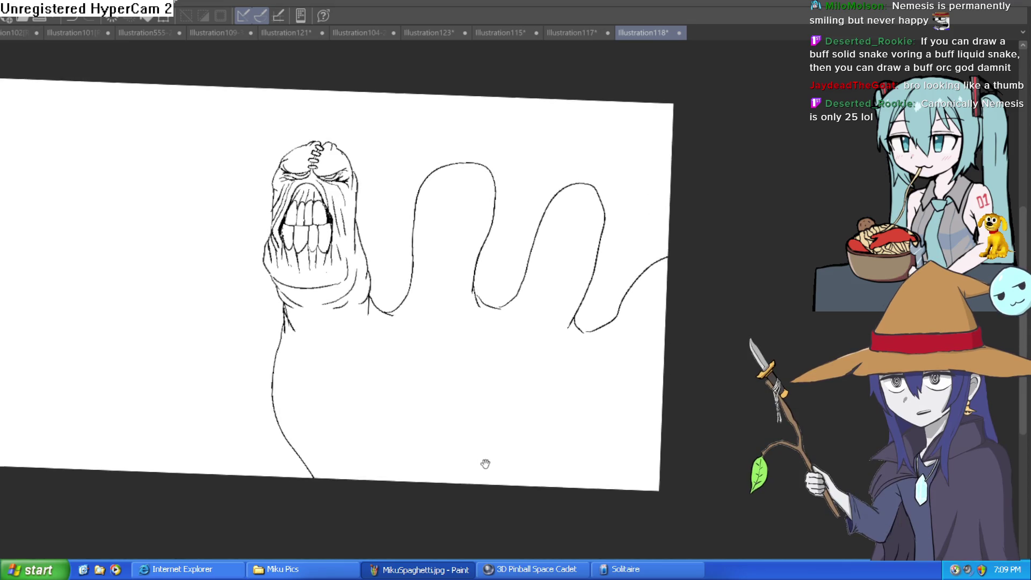
drag(577, 365, 599, 385)
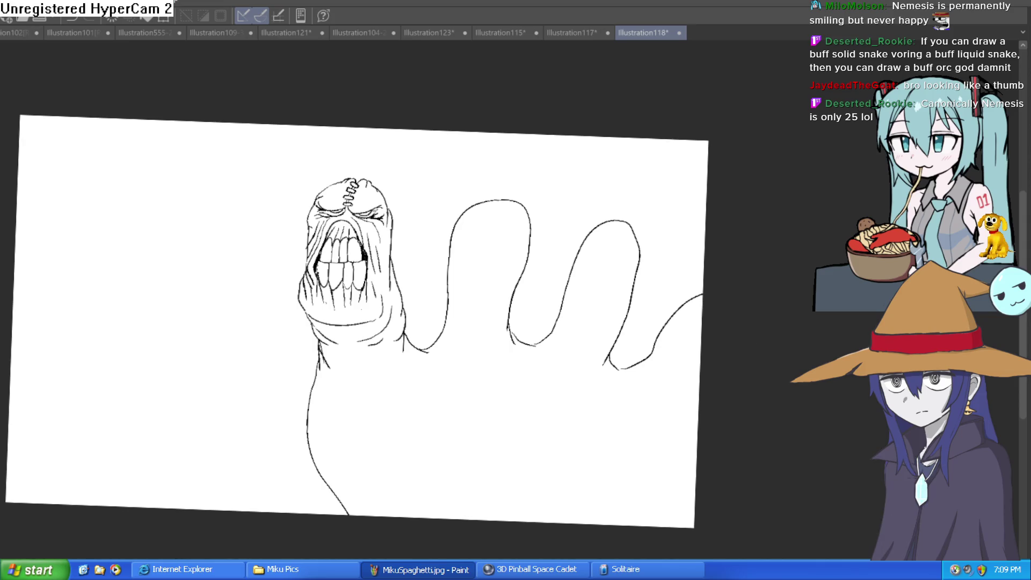
key(ctrl+n)
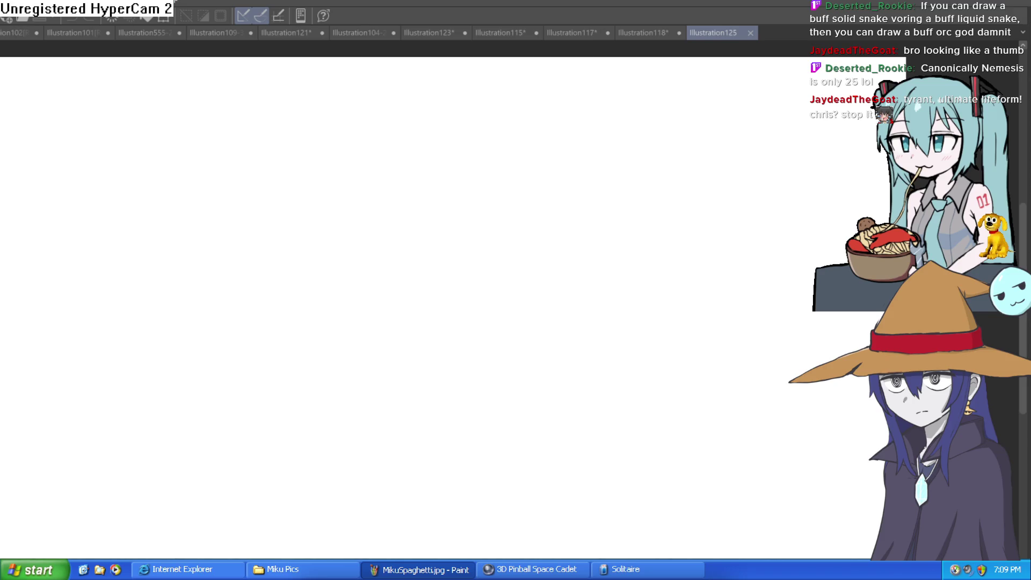
drag(408, 336, 489, 322)
key(ctrl+z)
mouse_move(395, 130)
mouse_down()
mouse_move(290, 263)
mouse_move(428, 127)
mouse_move(331, 144)
mouse_move(478, 209)
mouse_move(390, 104)
mouse_move(413, 101)
mouse_move(337, 224)
mouse_move(470, 133)
mouse_move(419, 96)
mouse_move(334, 233)
mouse_move(486, 166)
mouse_move(438, 101)
mouse_up()
key(ctrl+z)
key(ctrl+z)
key(ctrl+z)
key(ctrl+z)
drag(150, 166, 231, 294)
key(ctrl+z)
mouse_move(348, 186)
mouse_down()
mouse_move(301, 226)
mouse_move(418, 171)
mouse_up()
key(ctrl+z)
mouse_move(389, 110)
mouse_down()
mouse_move(241, 145)
mouse_move(465, 237)
mouse_move(387, 114)
mouse_up()
mouse_move(425, 204)
mouse_down()
mouse_move(346, 237)
mouse_move(391, 223)
mouse_move(409, 202)
mouse_up()
mouse_move(276, 217)
mouse_down()
mouse_move(257, 249)
mouse_move(304, 215)
mouse_up()
key(ctrl+z)
key(ctrl+z)
key(ctrl+z)
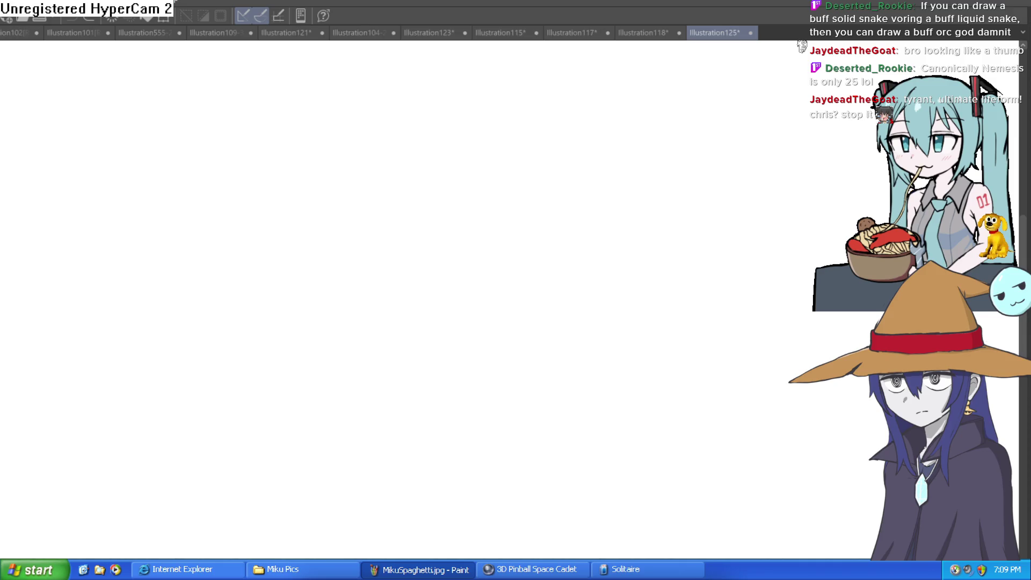
After undoing trial strokes, draw the head circle on the blank canvas.
drag(118, 209, 374, 173)
key(ctrl+z)
mouse_move(231, 366)
mouse_down()
mouse_move(301, 136)
mouse_move(350, 346)
mouse_up()
key(ctrl+z)
mouse_move(369, 154)
mouse_down()
mouse_move(299, 159)
mouse_move(424, 253)
mouse_move(317, 165)
mouse_up()
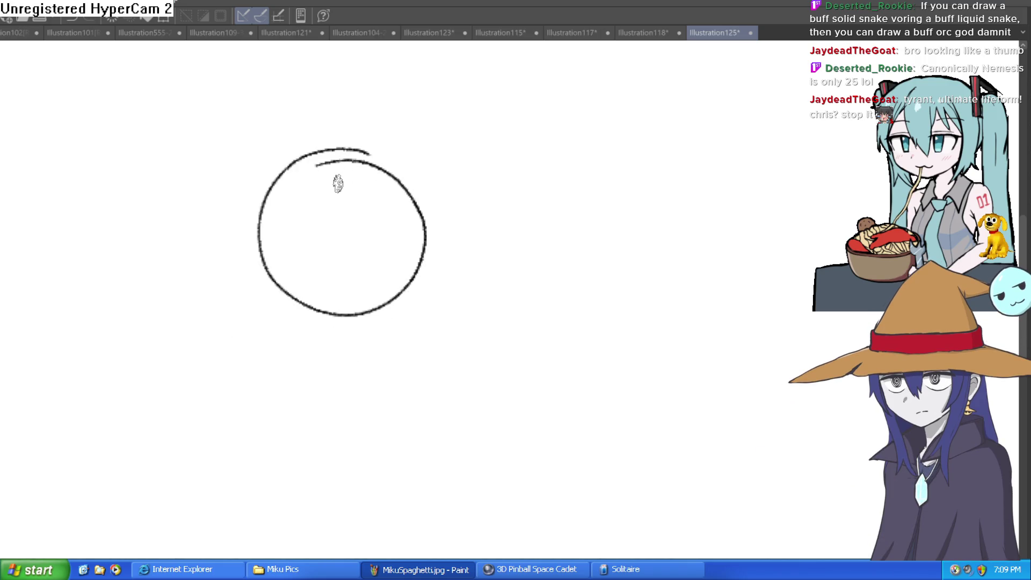
key(ctrl+z)
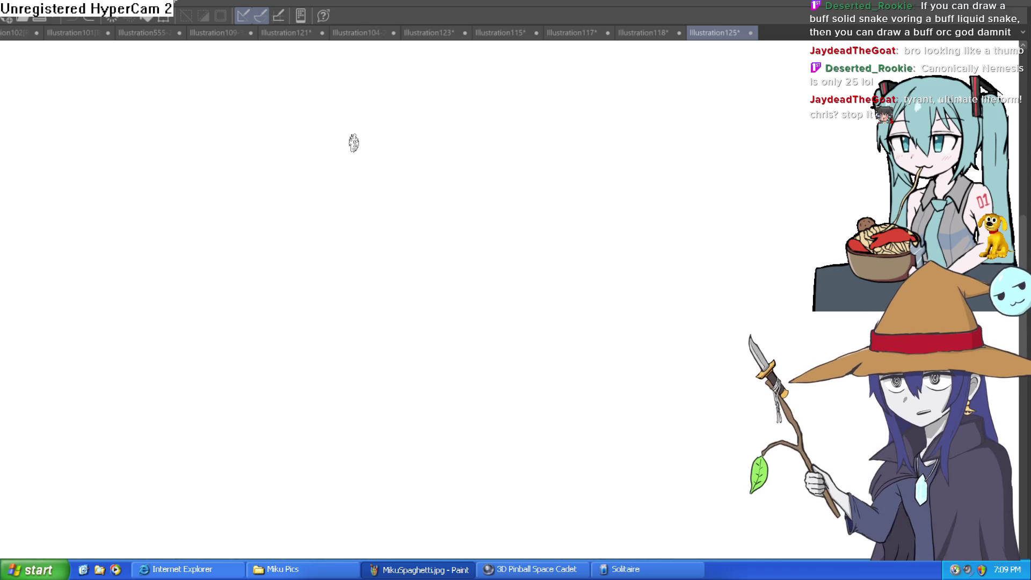
mouse_move(352, 100)
mouse_down()
mouse_move(414, 120)
mouse_move(430, 143)
mouse_move(428, 200)
mouse_move(388, 263)
mouse_up()
key(ctrl+z)
Draw the jaw down to a pointed chin and a vertical centre line.
mouse_move(430, 200)
mouse_down()
mouse_move(465, 177)
mouse_move(467, 219)
mouse_move(350, 337)
mouse_move(345, 219)
mouse_up()
scroll(465, 177, up, 3)
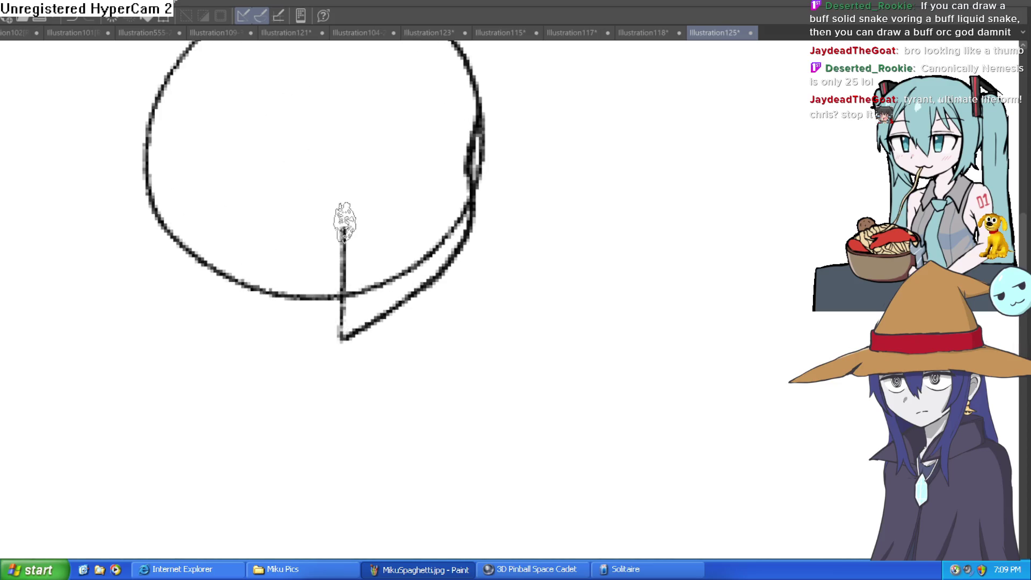
drag(443, 222, 454, 279)
mouse_move(326, 92)
mouse_down()
mouse_move(359, 166)
mouse_move(362, 425)
mouse_move(302, 416)
mouse_move(176, 278)
mouse_up()
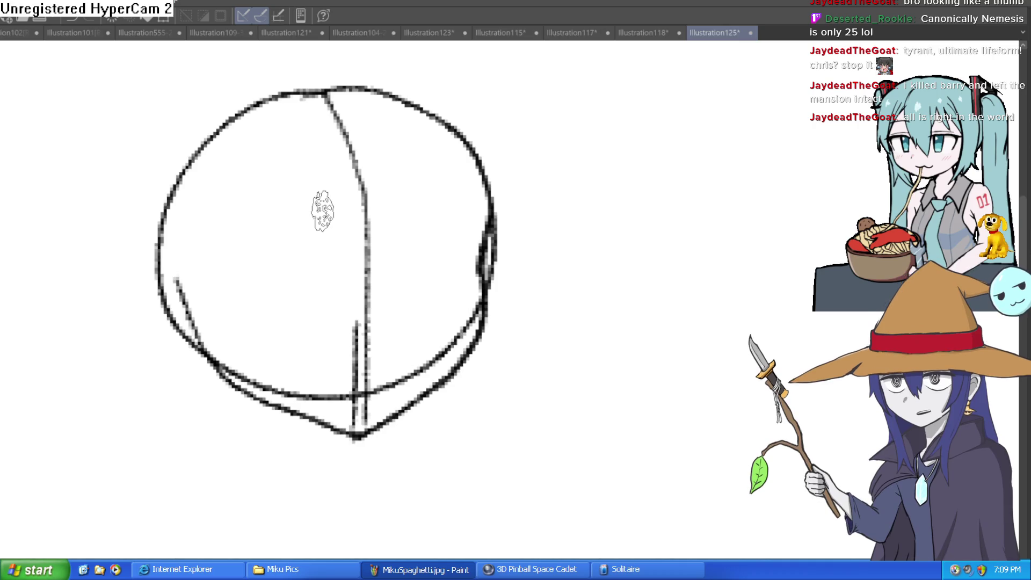
Draw horizontal and diagonal guidelines across the head circle.
mouse_move(164, 267)
mouse_down()
mouse_move(477, 256)
mouse_move(546, 224)
mouse_move(575, 102)
mouse_move(495, 108)
mouse_up()
mouse_move(468, 161)
mouse_down()
mouse_move(338, 214)
mouse_move(223, 339)
mouse_up()
drag(538, 279, 667, 161)
key(ctrl+@)
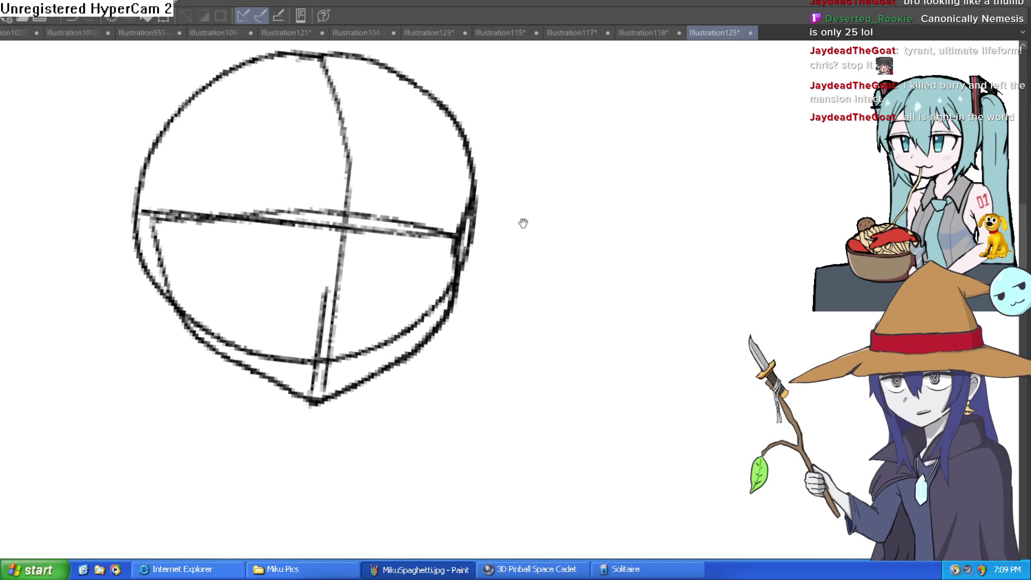
Redraw the head's right side down to the chin.
mouse_move(506, 159)
mouse_down()
mouse_move(472, 201)
mouse_move(488, 170)
mouse_move(498, 184)
mouse_move(510, 124)
mouse_move(505, 162)
mouse_move(426, 145)
mouse_up()
scroll(333, 374, up, 3)
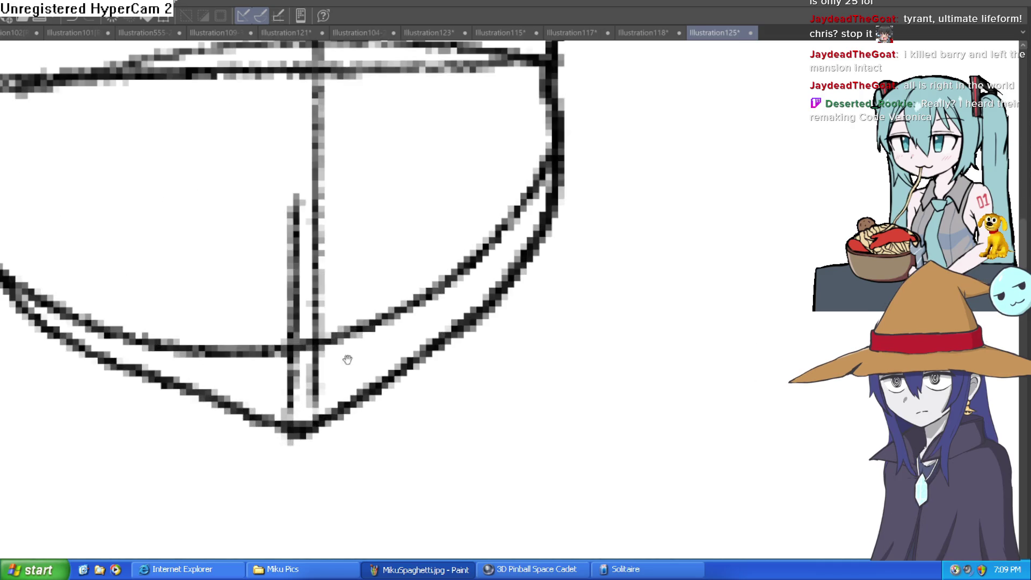
scroll(550, 260, down, 3)
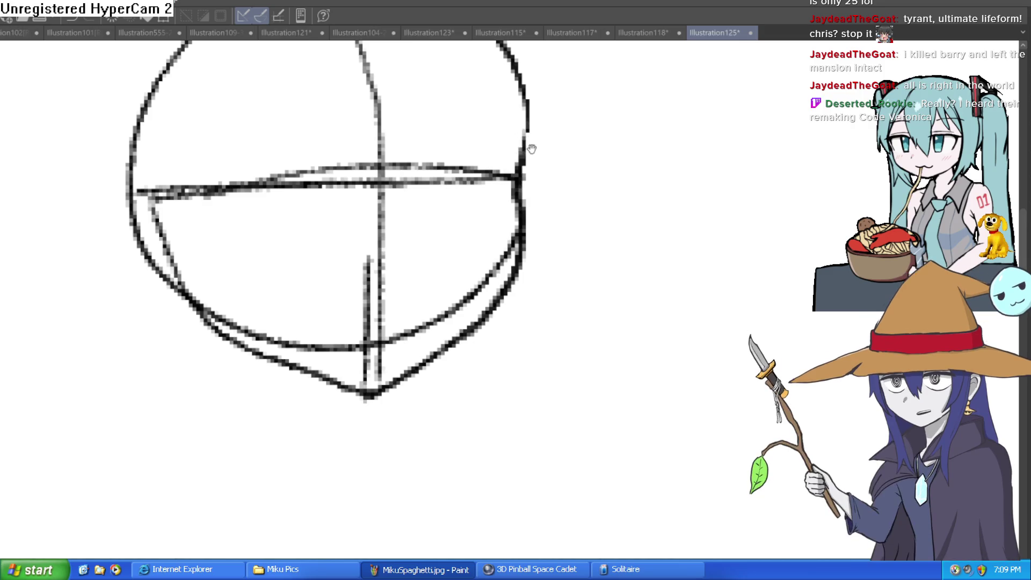
drag(529, 142, 510, 218)
mouse_move(507, 255)
mouse_down()
mouse_move(510, 300)
mouse_move(441, 392)
mouse_move(373, 453)
mouse_up()
mouse_move(554, 319)
mouse_down()
mouse_move(557, 271)
mouse_move(594, 191)
mouse_up()
key(ctrl+at)
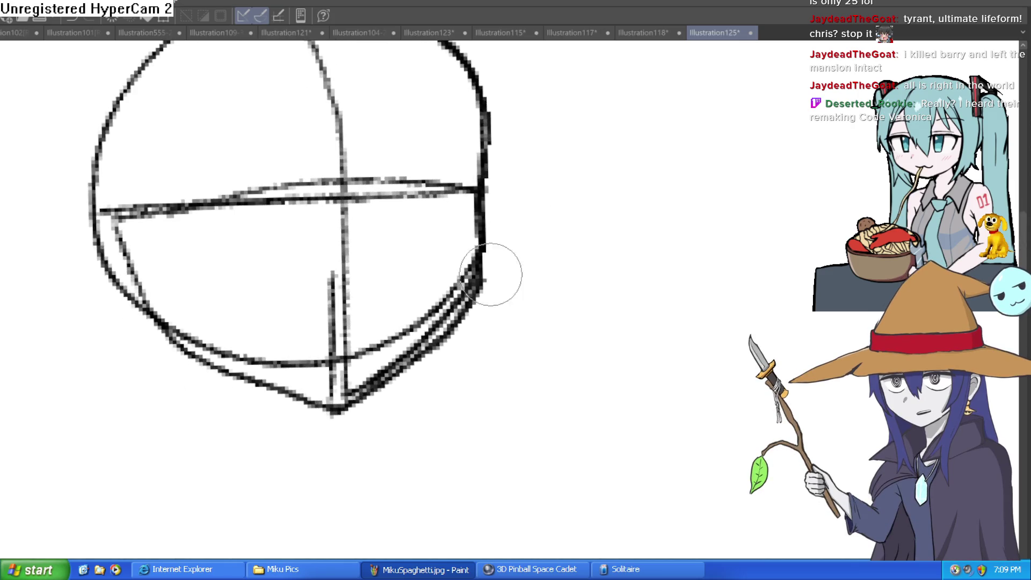
mouse_move(580, 246)
mouse_down()
mouse_move(640, 226)
mouse_move(628, 260)
mouse_move(629, 219)
mouse_up()
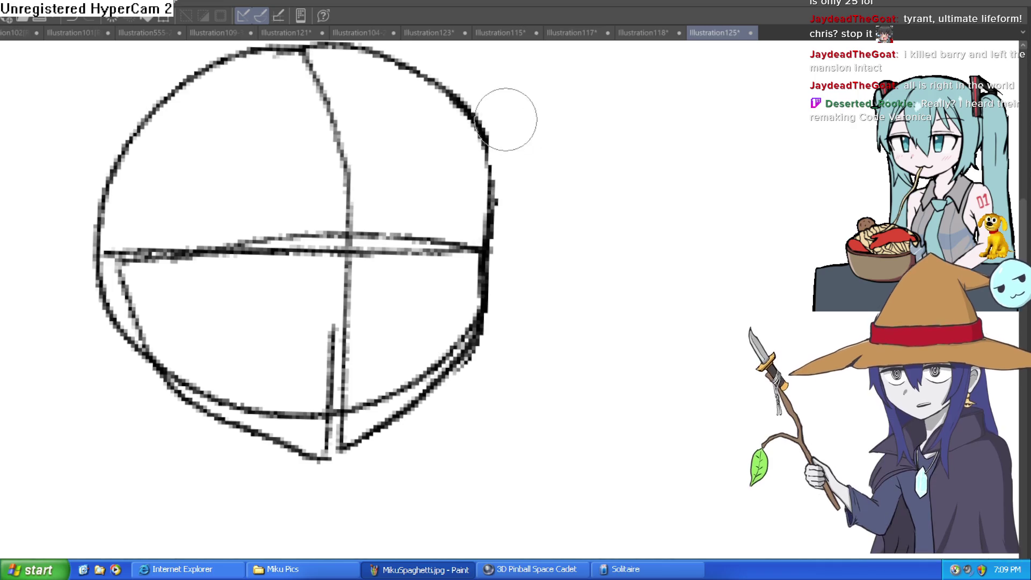
Erase the rough doubled strokes on the head's left side.
mouse_move(81, 253)
mouse_down()
mouse_move(41, 281)
mouse_move(92, 230)
mouse_move(150, 380)
mouse_move(260, 438)
mouse_move(353, 467)
mouse_up()
mouse_move(161, 106)
mouse_down()
mouse_move(182, 55)
mouse_move(225, 161)
mouse_move(191, 150)
mouse_up()
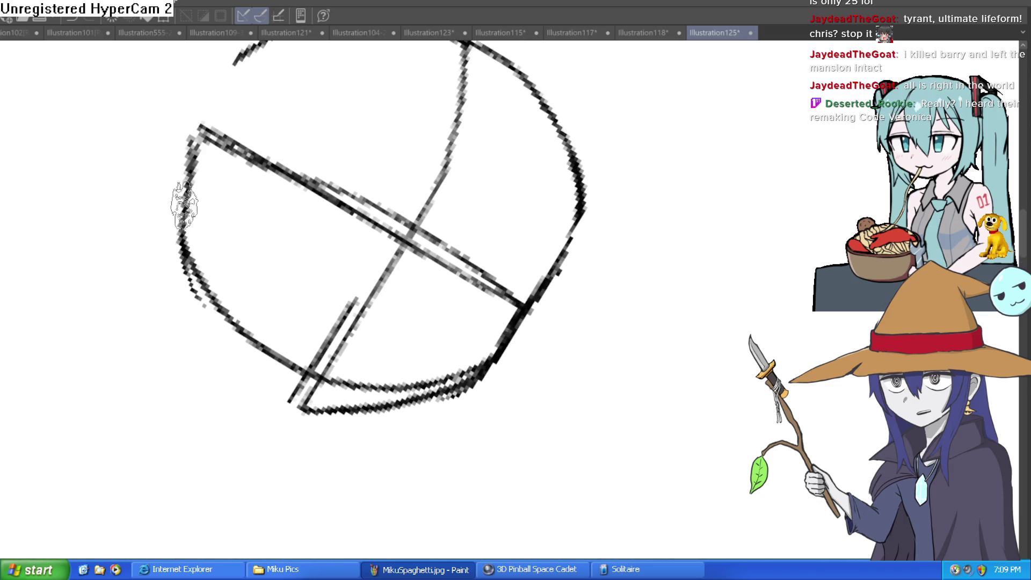
drag(301, 398, 387, 201)
mouse_move(359, 167)
mouse_down()
mouse_move(467, 164)
mouse_move(473, 134)
mouse_move(532, 92)
mouse_up()
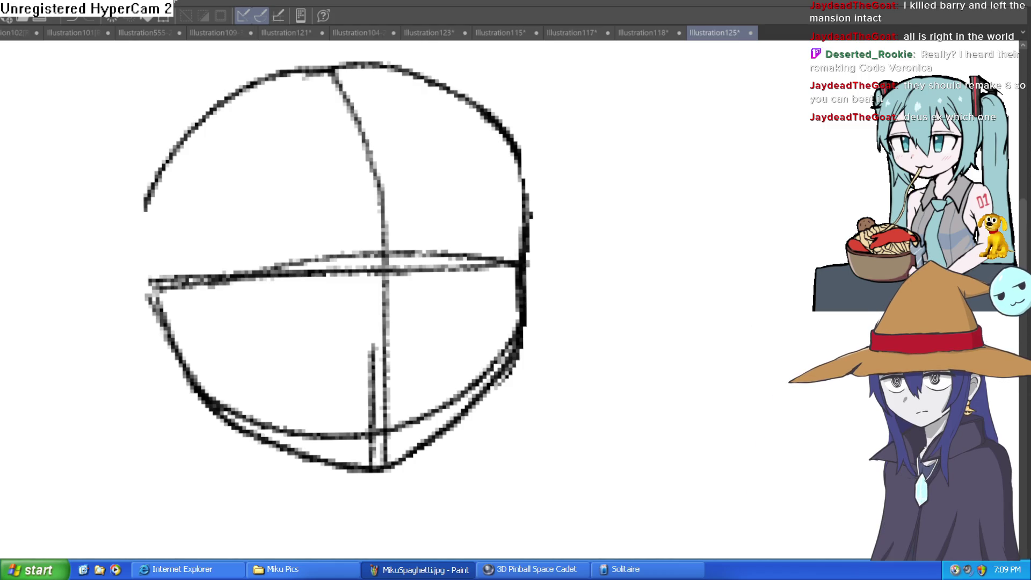
mouse_move(568, 169)
mouse_down()
mouse_move(596, 166)
mouse_move(538, 242)
mouse_move(559, 189)
mouse_up()
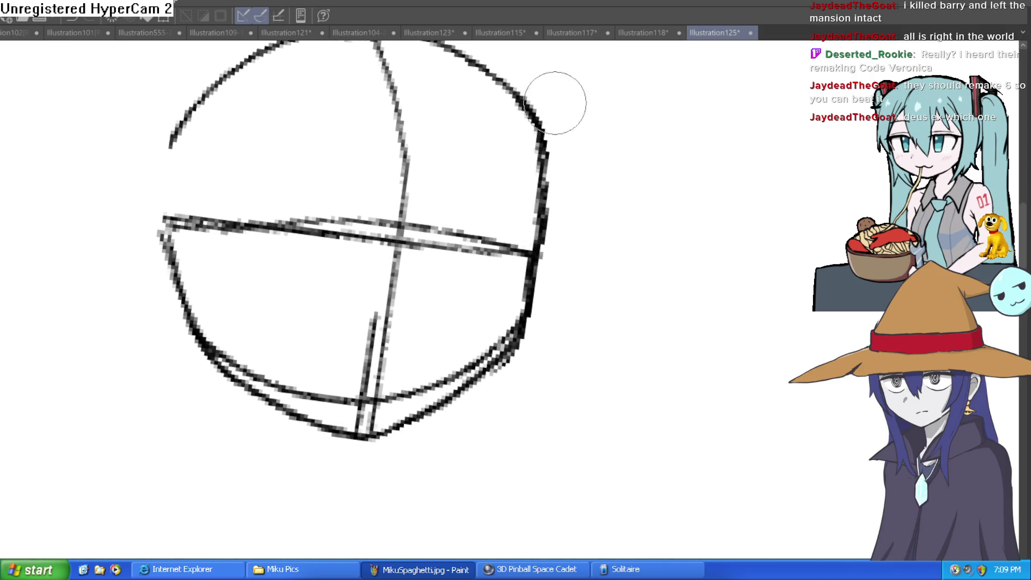
key(ctrl+0)
mouse_move(578, 297)
mouse_down()
mouse_move(656, 299)
mouse_move(629, 281)
mouse_move(612, 247)
mouse_up()
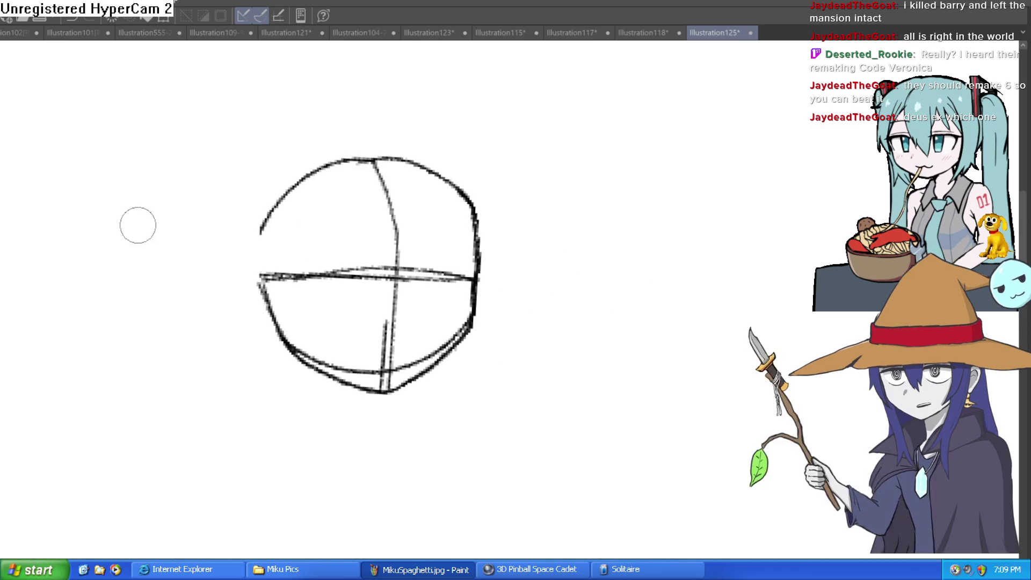
Draw the right and left neck lines down from the chin.
drag(357, 403, 396, 385)
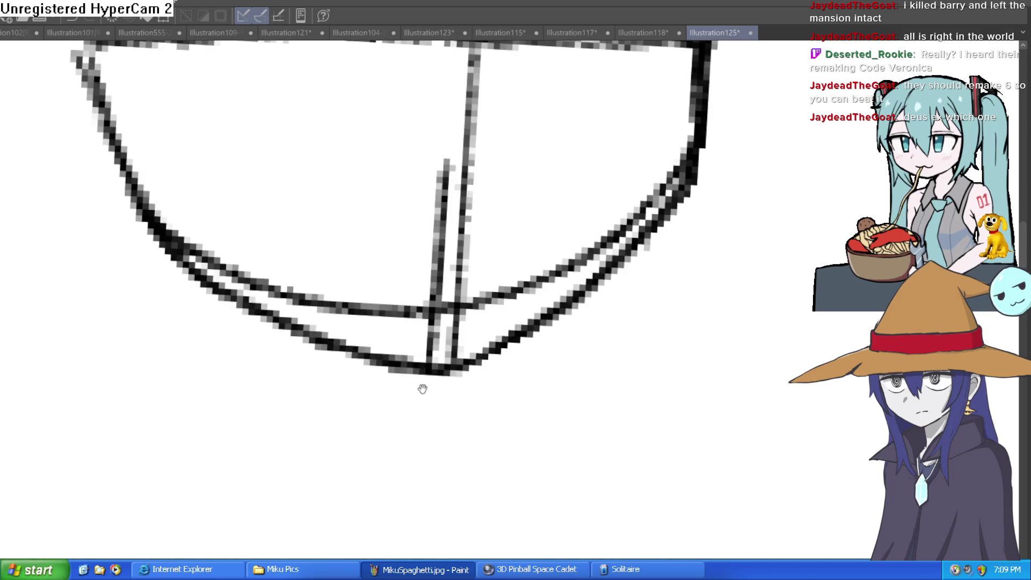
drag(461, 517, 434, 376)
mouse_move(290, 327)
mouse_down()
mouse_move(247, 475)
mouse_move(380, 357)
mouse_move(434, 409)
mouse_up()
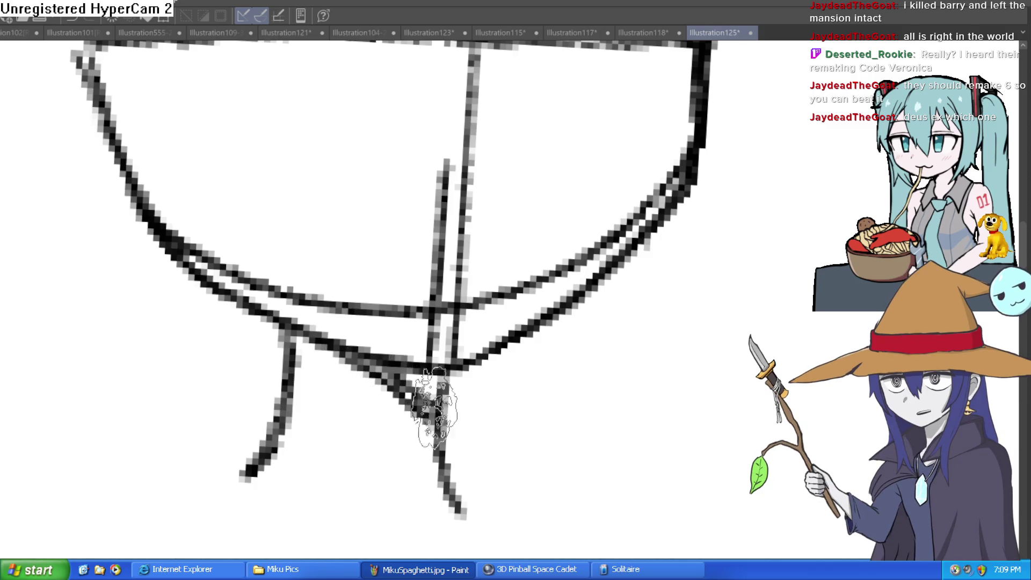
scroll(457, 408, down, 5)
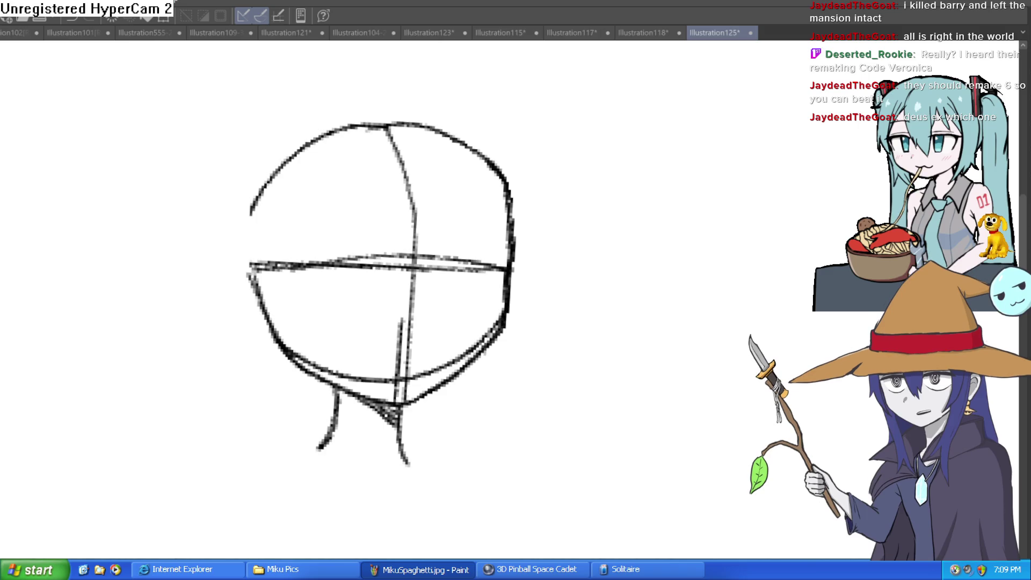
Draw the neck-to-shoulder, left and right shoulder lines, then tint the sketch light blue.
drag(536, 328, 538, 214)
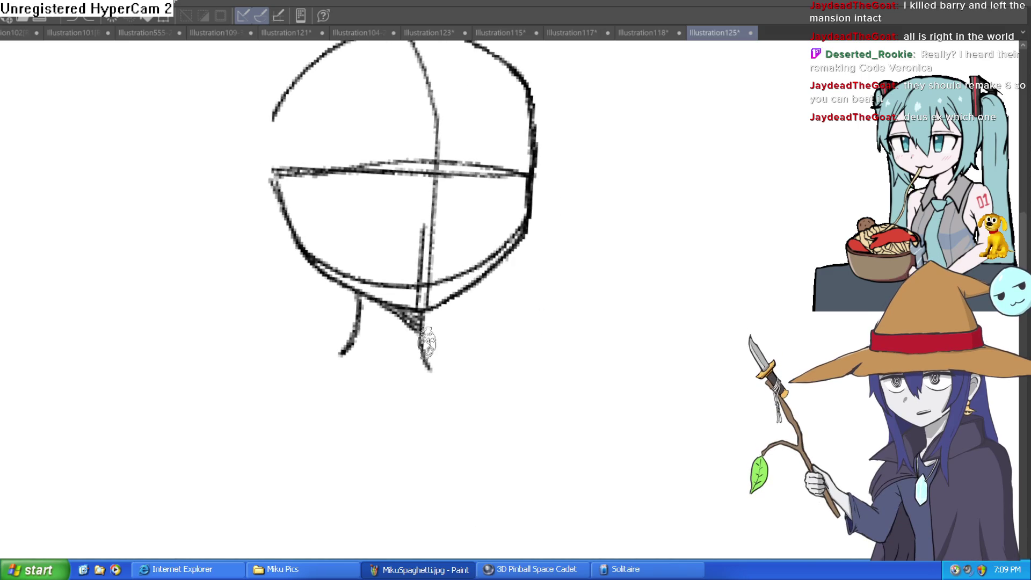
drag(427, 344, 484, 376)
mouse_move(346, 350)
mouse_down()
mouse_move(249, 387)
mouse_move(214, 473)
mouse_up()
mouse_move(479, 378)
mouse_down()
mouse_move(509, 417)
mouse_move(514, 508)
mouse_up()
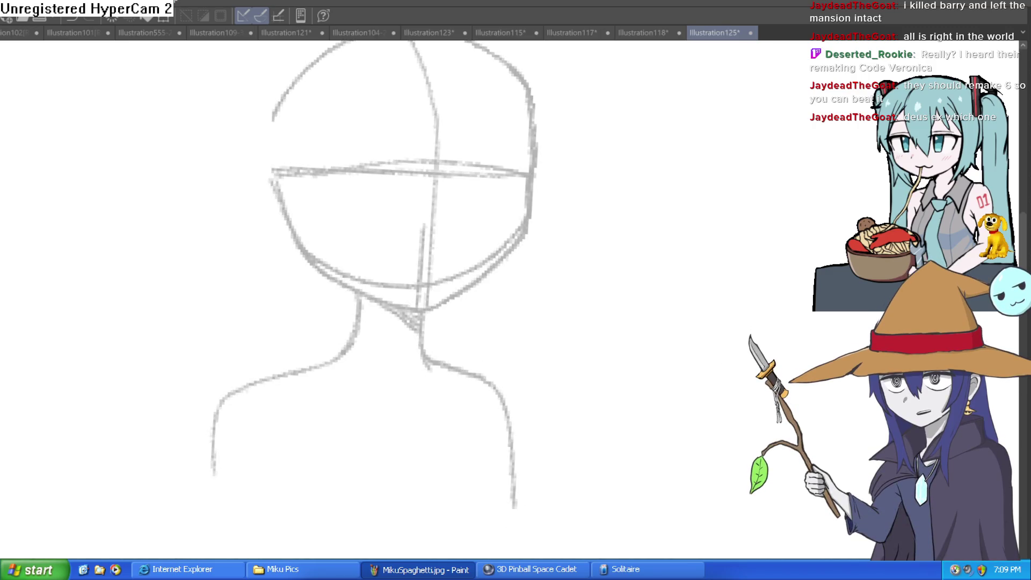
mouse_move(618, 290)
mouse_down()
mouse_move(597, 371)
mouse_move(534, 369)
mouse_up()
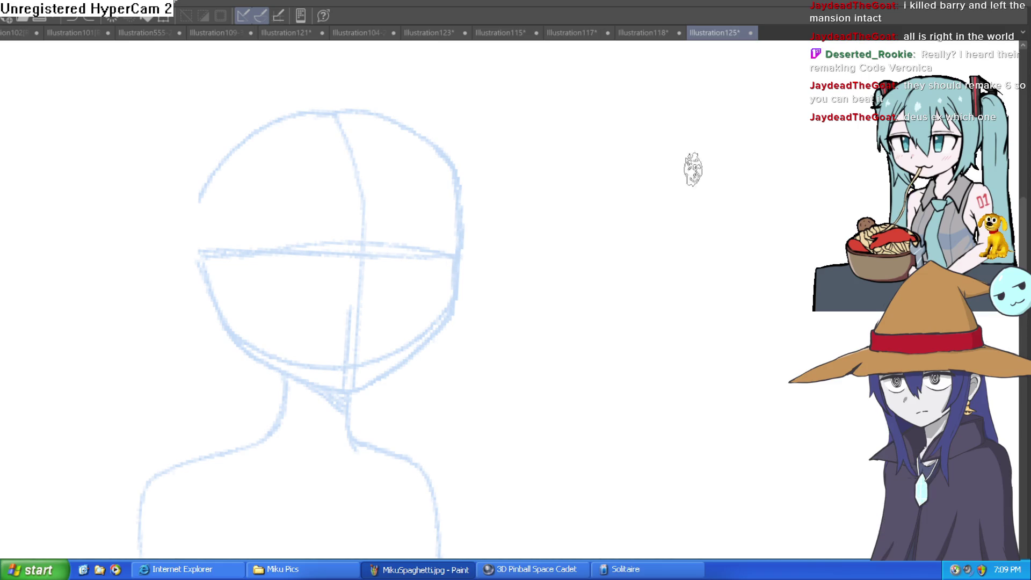
Ink the head's right edge and jaw curve in black over the blue sketch.
scroll(496, 243, down, 1)
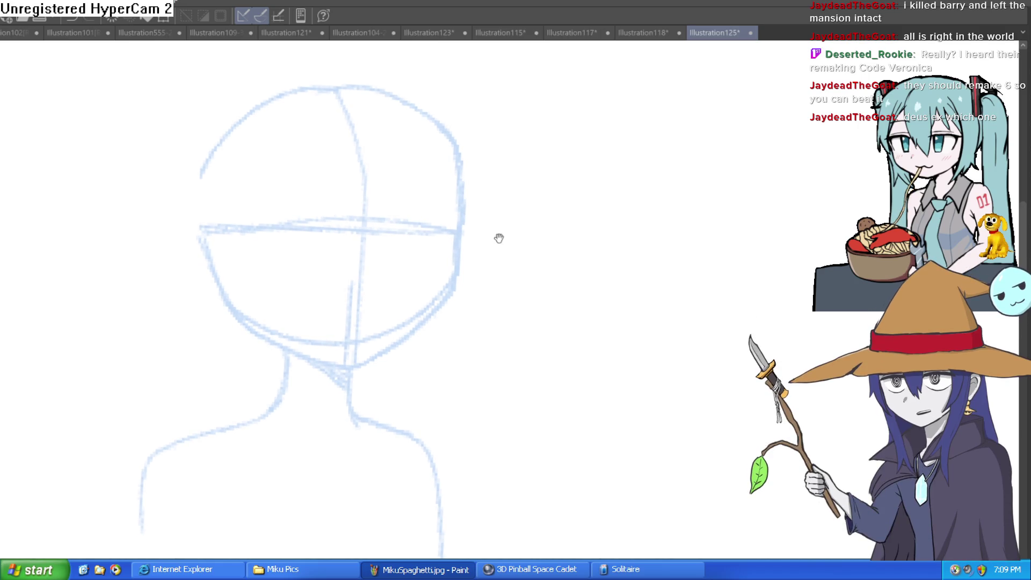
scroll(510, 236, down, 1)
drag(508, 244, 499, 250)
mouse_move(453, 196)
mouse_down()
mouse_move(444, 257)
mouse_move(396, 340)
mouse_move(367, 363)
mouse_up()
mouse_move(547, 260)
mouse_down()
mouse_move(574, 304)
mouse_move(483, 299)
mouse_up()
scroll(452, 225, up, 3)
mouse_move(406, 188)
mouse_down()
mouse_move(392, 293)
mouse_move(622, 92)
mouse_move(772, 90)
mouse_move(442, 151)
mouse_move(465, 283)
mouse_move(617, 237)
mouse_move(656, 210)
mouse_move(588, 189)
mouse_move(594, 202)
mouse_move(586, 189)
mouse_up()
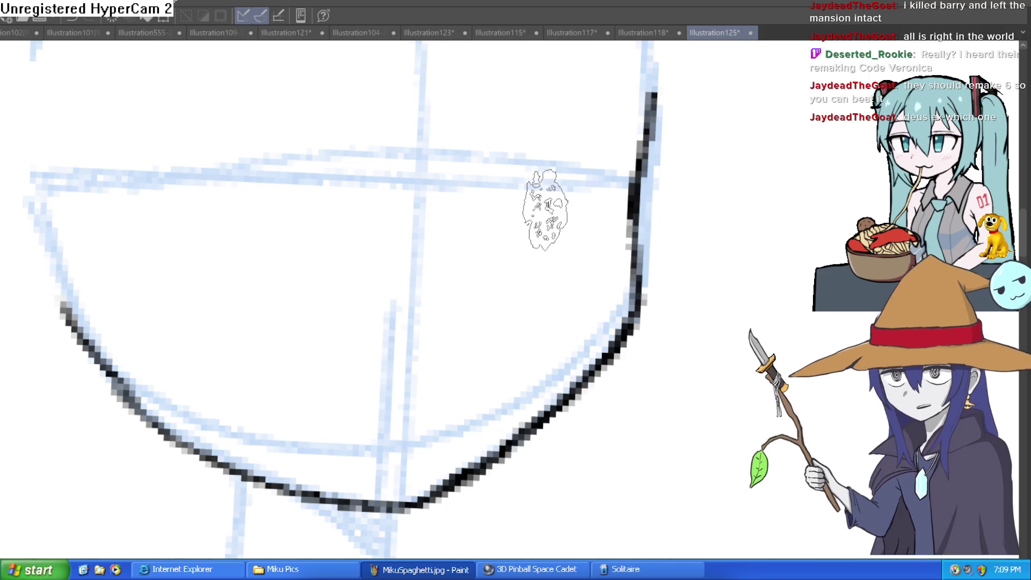
Ink the ear on the side of the head with a clean curve.
mouse_move(552, 166)
mouse_down()
mouse_move(598, 168)
mouse_move(359, 177)
mouse_move(541, 85)
mouse_move(469, 246)
mouse_up()
mouse_move(384, 231)
mouse_down()
mouse_move(316, 347)
mouse_move(396, 330)
mouse_move(481, 223)
mouse_up()
key(ctrl+z)
mouse_move(726, 231)
mouse_down()
mouse_move(644, 276)
mouse_move(472, 219)
mouse_move(433, 177)
mouse_move(430, 300)
mouse_up()
key(ctrl+z)
mouse_move(451, 234)
mouse_down()
mouse_move(403, 214)
mouse_move(426, 334)
mouse_move(442, 314)
mouse_up()
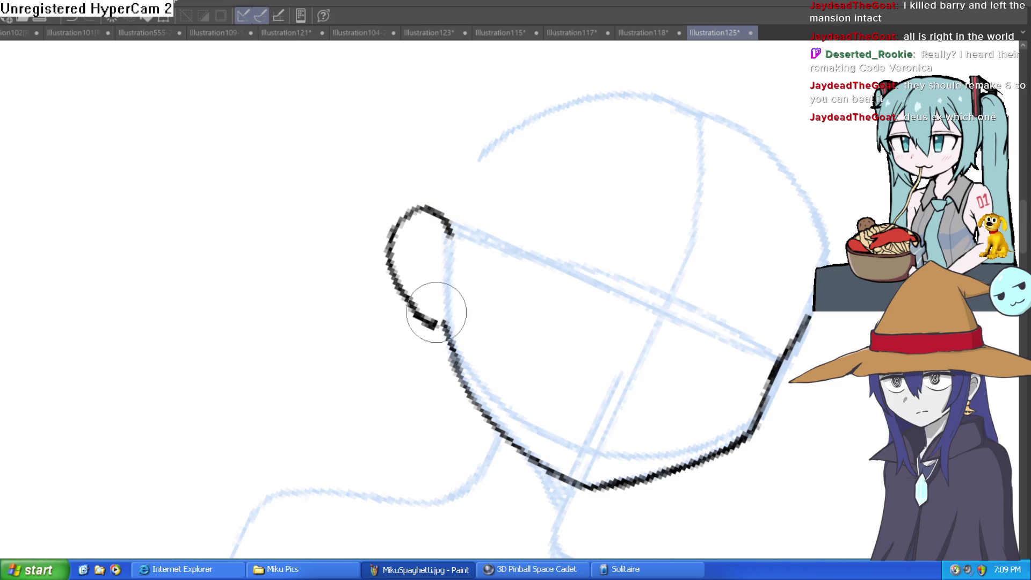
key(ctrl+0)
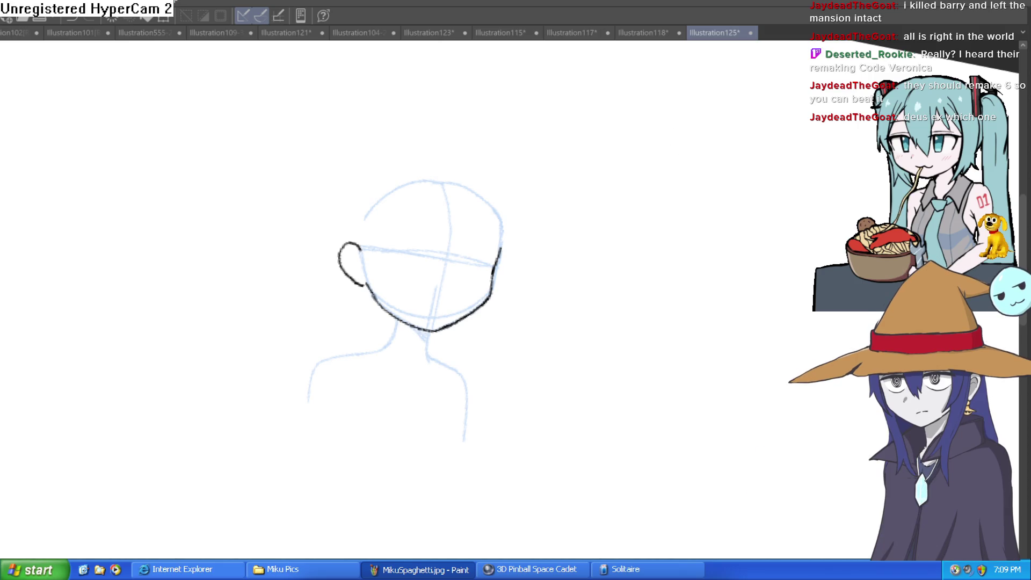
Flip the canvas horizontally and ink the right and left neck lines.
key(h)
mouse_move(732, 246)
mouse_down()
mouse_move(649, 223)
mouse_move(649, 234)
mouse_up()
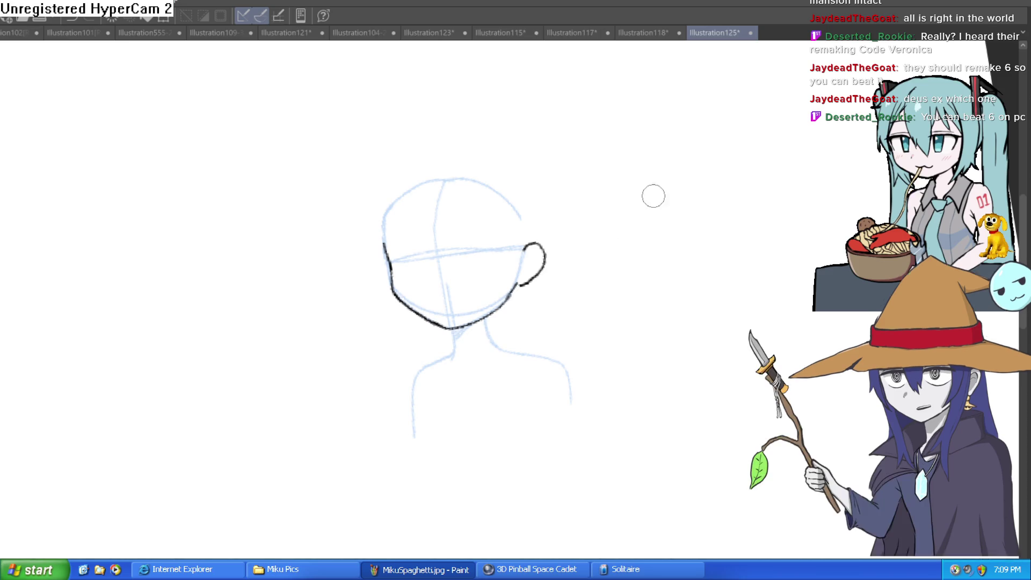
drag(585, 240, 573, 175)
scroll(573, 174, up, 5)
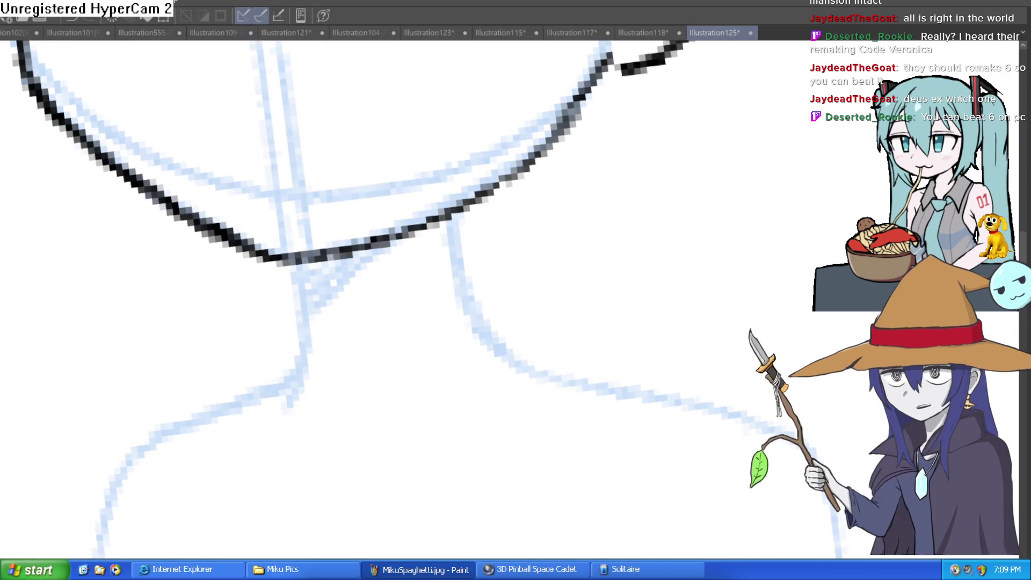
drag(520, 172, 537, 347)
drag(356, 322, 314, 397)
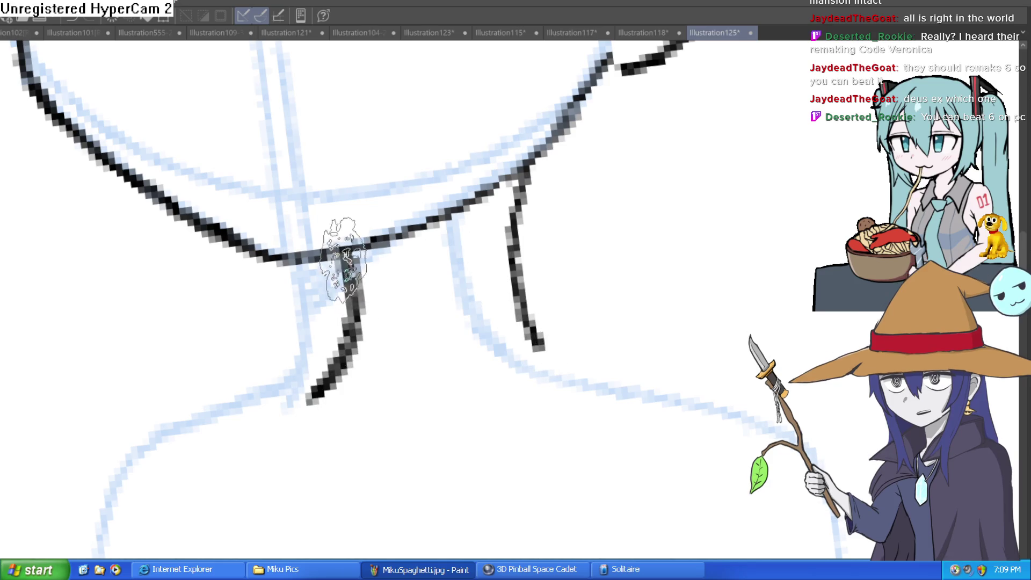
drag(344, 301, 400, 236)
Extend both neck lines outward toward the shoulders.
scroll(362, 263, down, 3)
drag(344, 290, 236, 446)
mouse_move(481, 245)
mouse_down()
mouse_move(495, 288)
mouse_move(683, 387)
mouse_up()
scroll(690, 320, down, 2)
scroll(647, 256, down, 4)
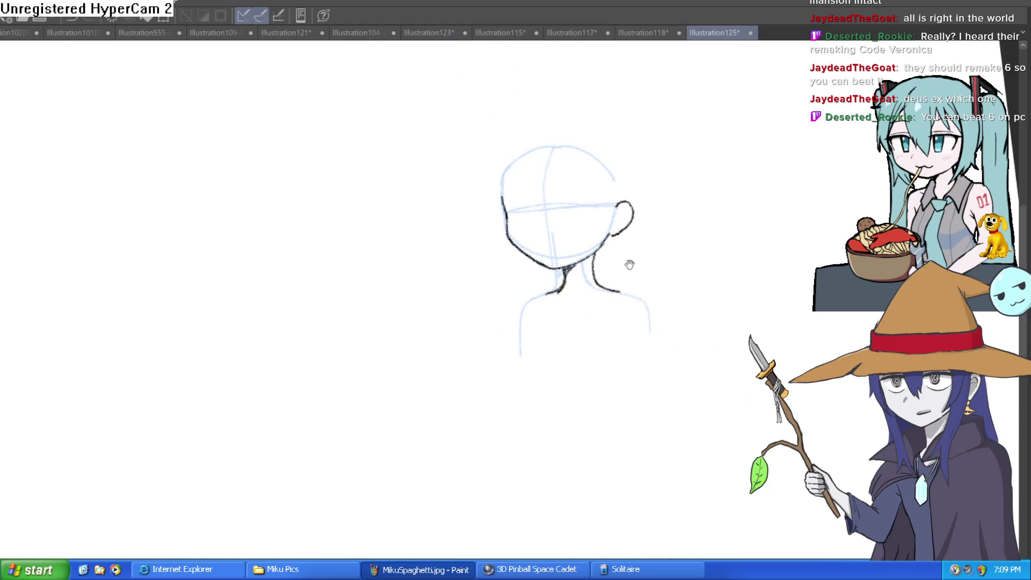
scroll(647, 251, up, 4)
drag(647, 250, 615, 272)
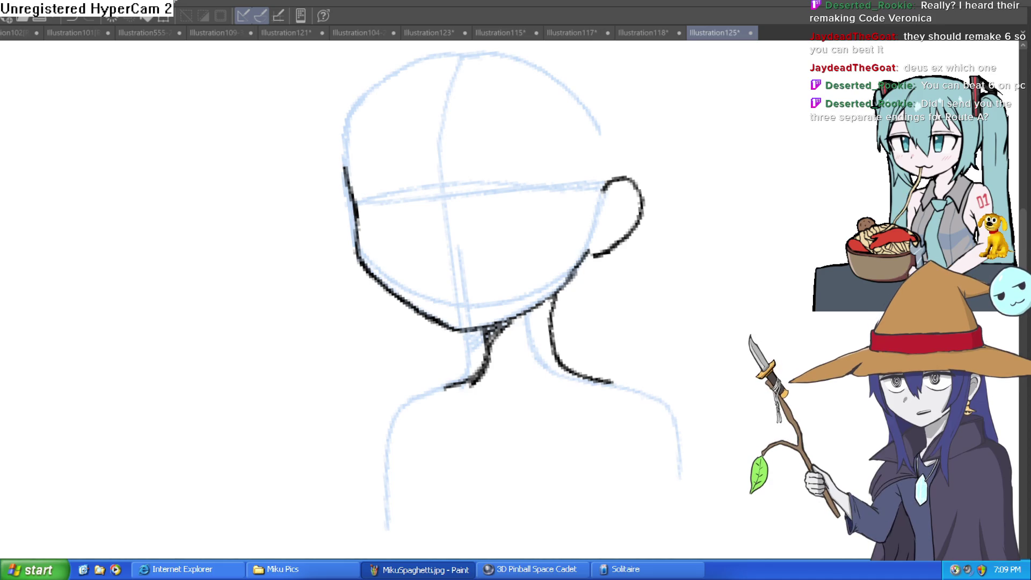
Step through the document tabs to Illustration109-33 and view the Misty reference.
click(497, 33)
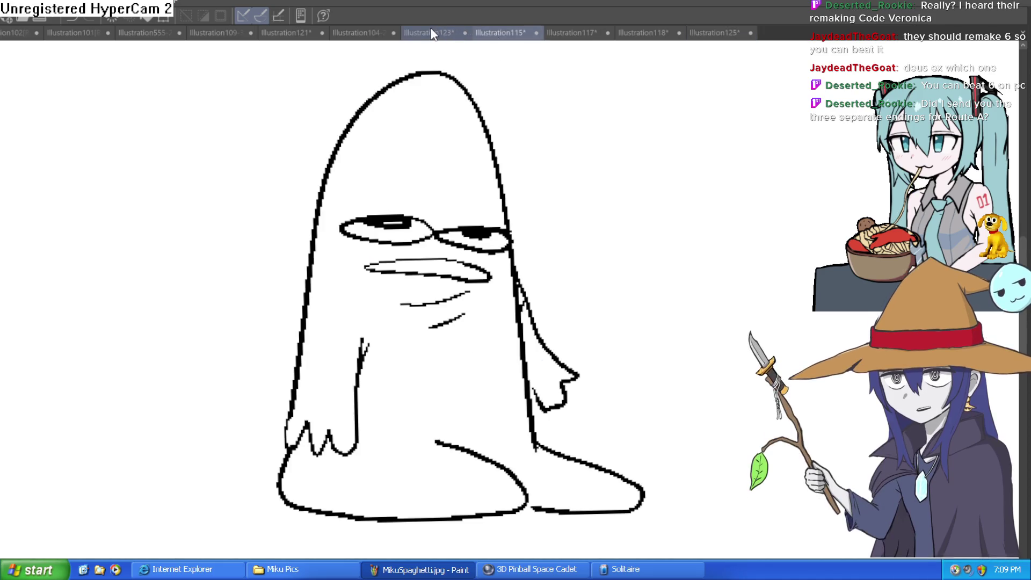
click(433, 34)
click(366, 33)
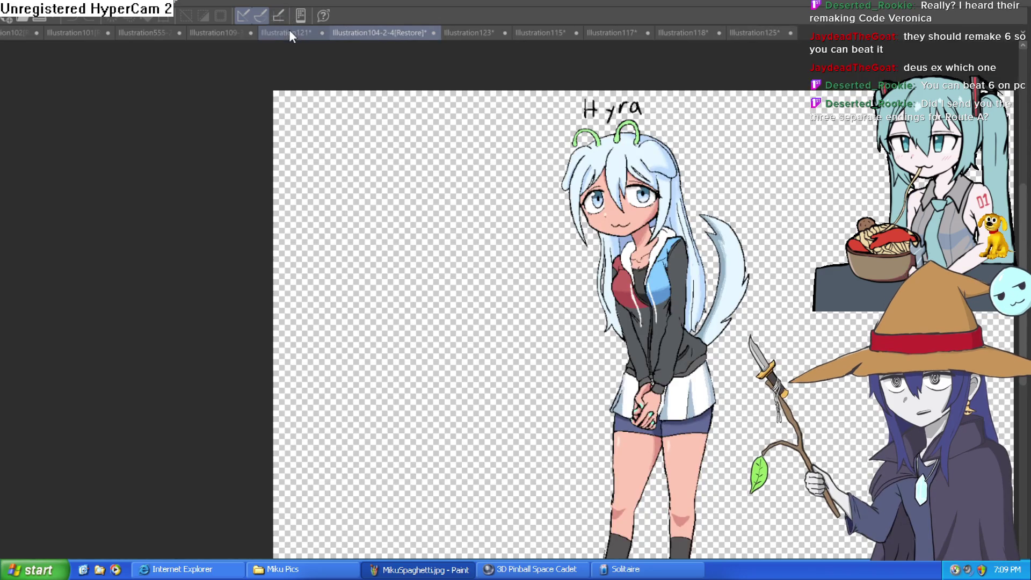
click(289, 32)
click(236, 32)
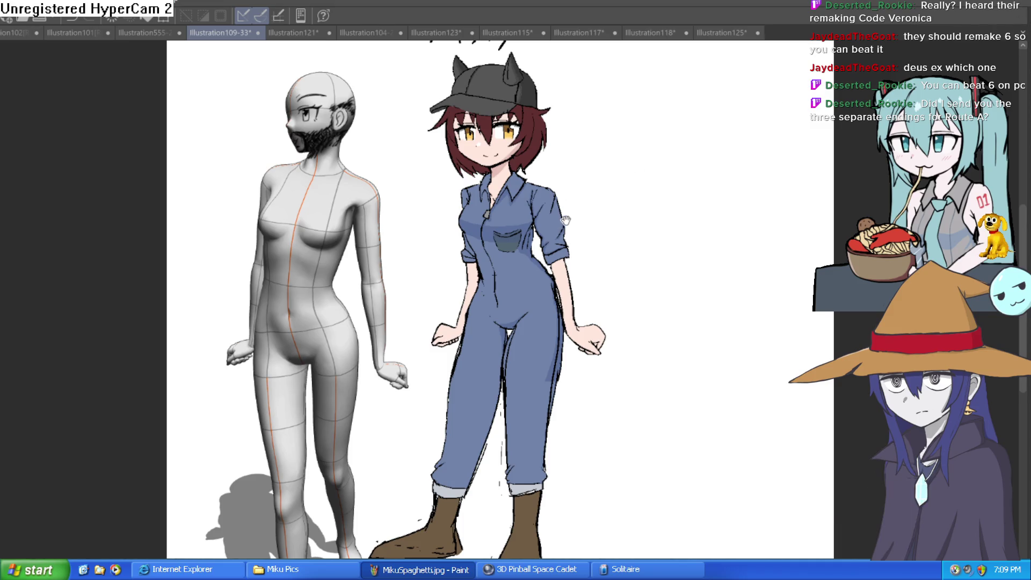
scroll(599, 245, up, 3)
scroll(599, 245, down, 5)
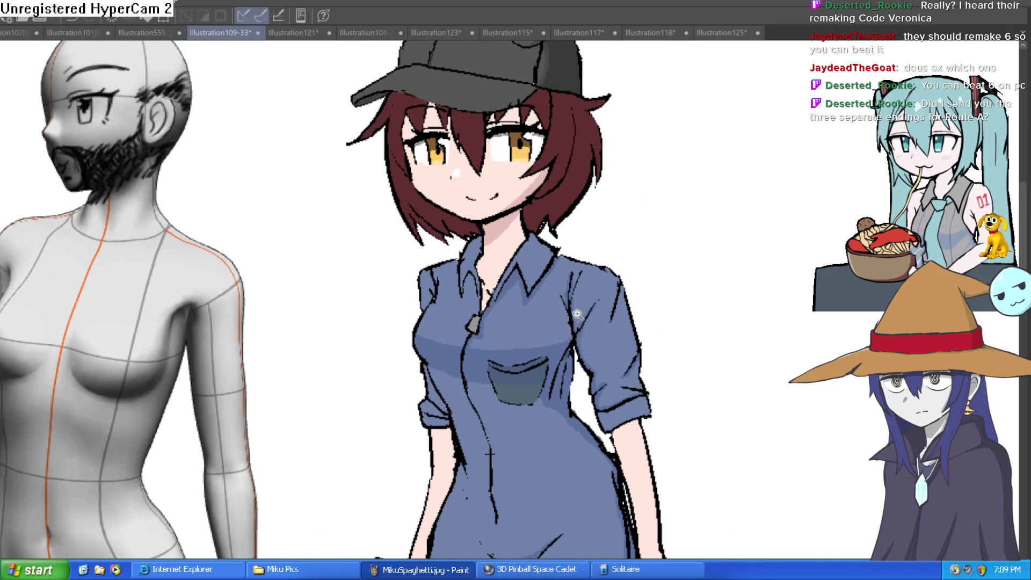
scroll(571, 292, down, 1)
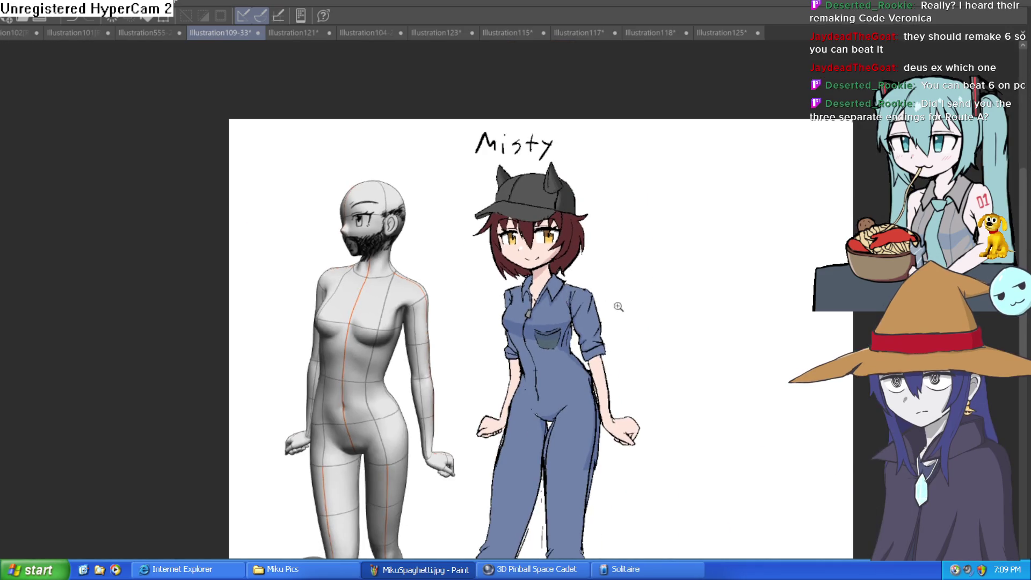
scroll(619, 307, up, 1)
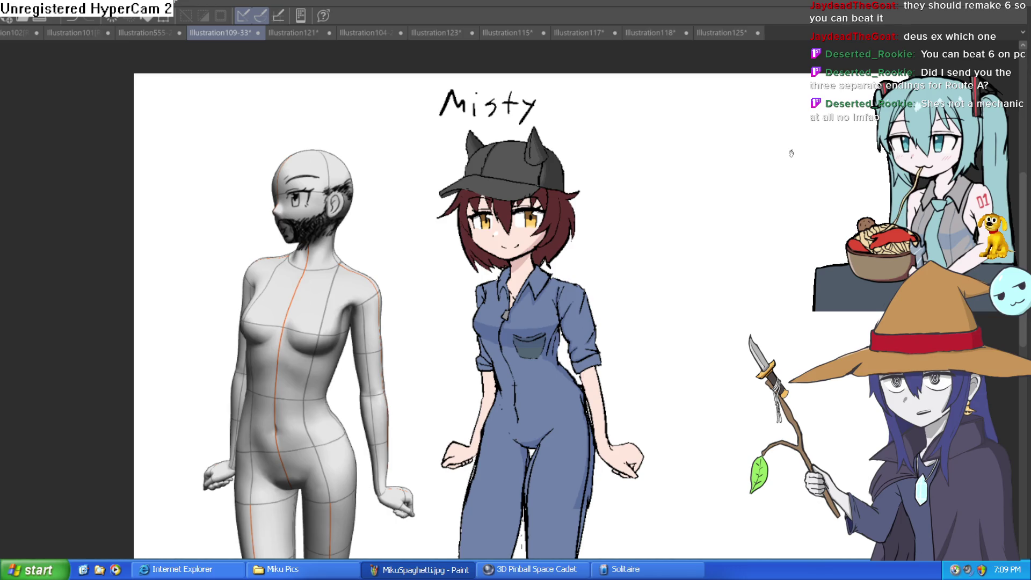
Back in Illustration125, erase and re-ink the top of the head's left outline.
click(723, 32)
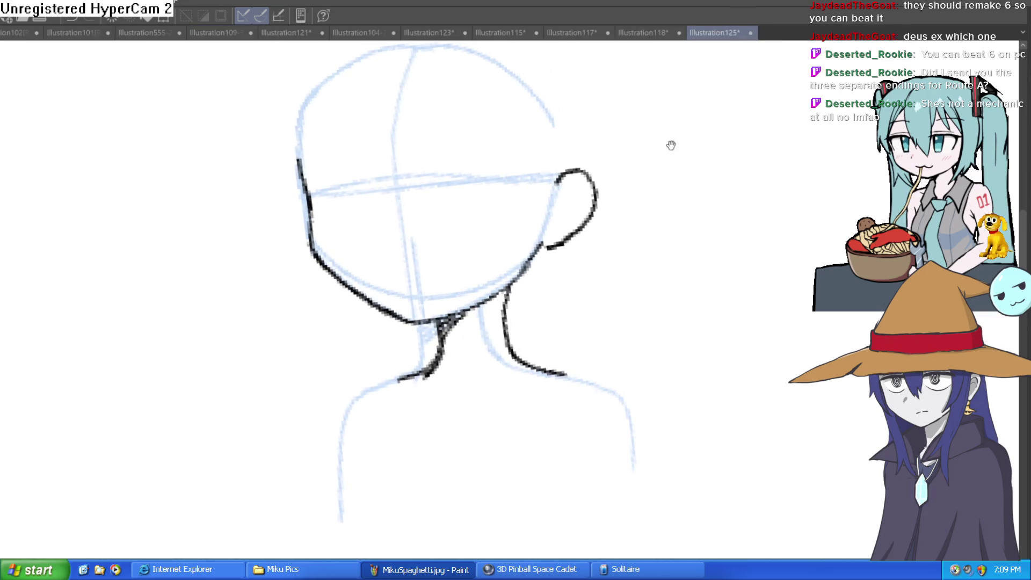
scroll(321, 113, up, 1)
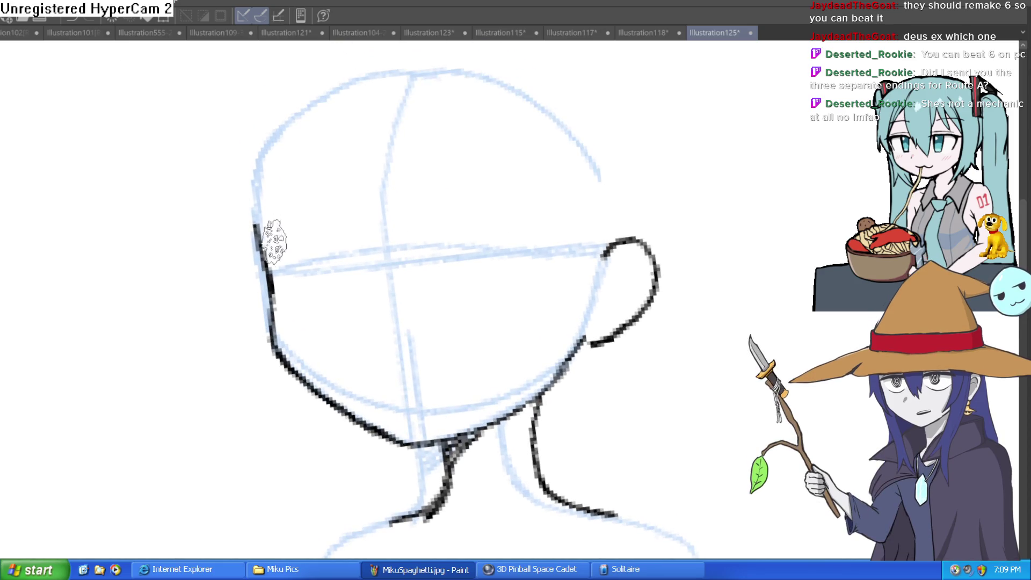
drag(277, 129, 257, 196)
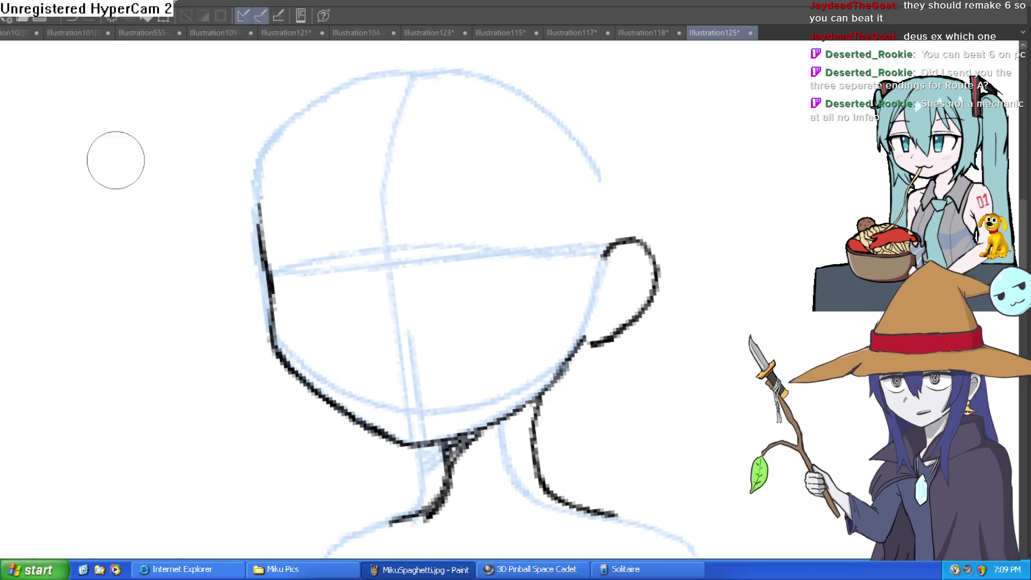
mouse_move(273, 328)
mouse_down()
mouse_move(265, 246)
mouse_move(318, 173)
mouse_up()
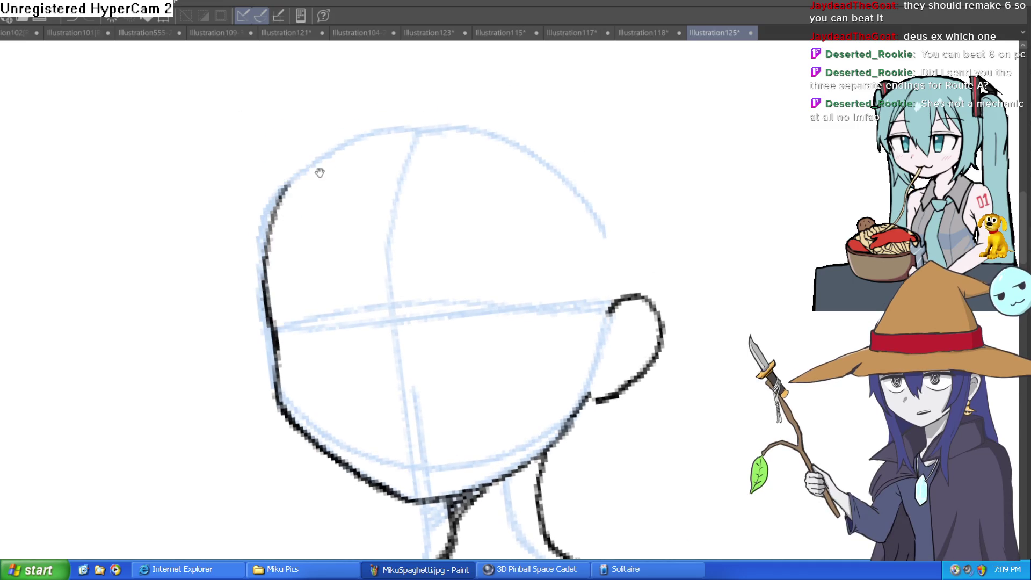
drag(468, 110, 422, 152)
scroll(603, 191, down, 2)
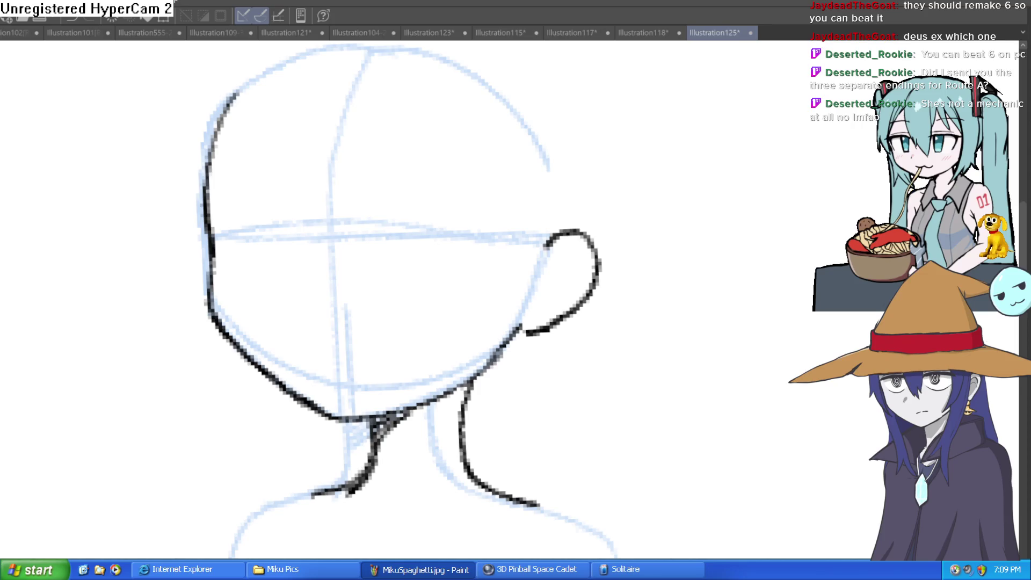
drag(394, 259, 518, 237)
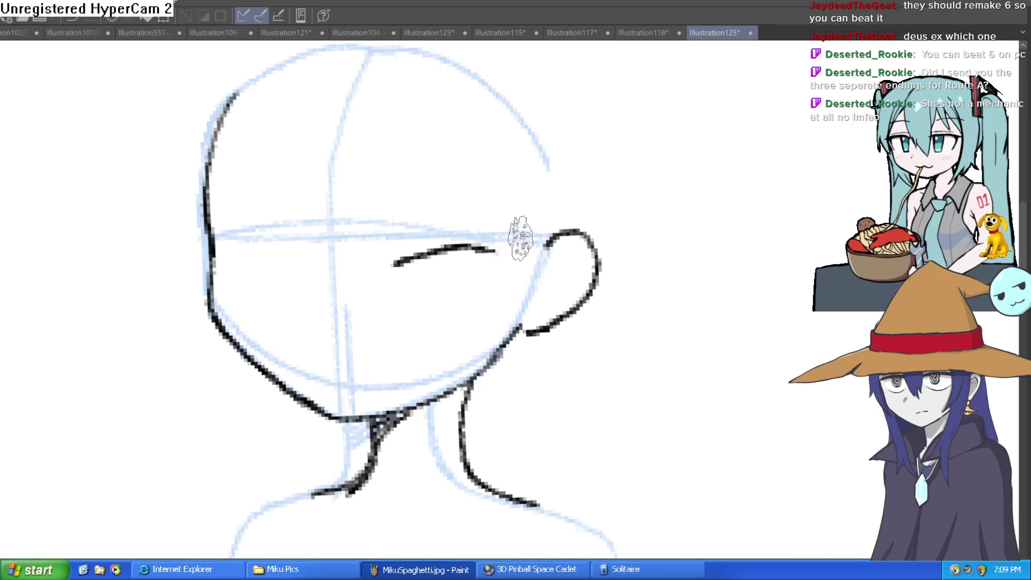
Undo the stray face stroke and ink the upper eyelids, rotating and flipping the view.
key(ctrl+z)
mouse_move(380, 242)
mouse_down()
mouse_move(498, 233)
mouse_move(493, 299)
mouse_up()
drag(545, 213, 414, 195)
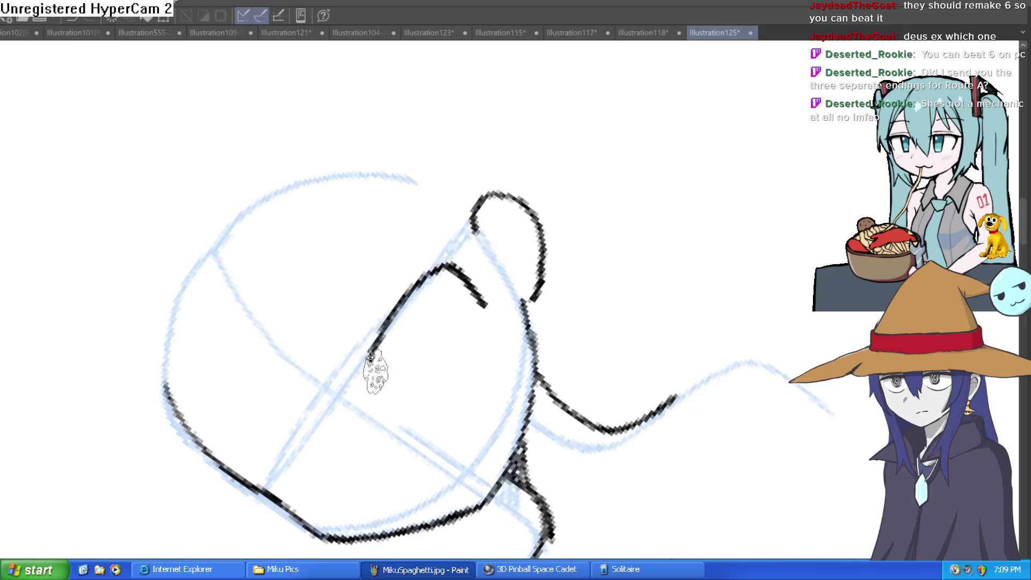
mouse_move(376, 361)
mouse_down()
mouse_move(456, 244)
mouse_move(369, 352)
mouse_move(374, 370)
mouse_up()
drag(527, 253, 637, 269)
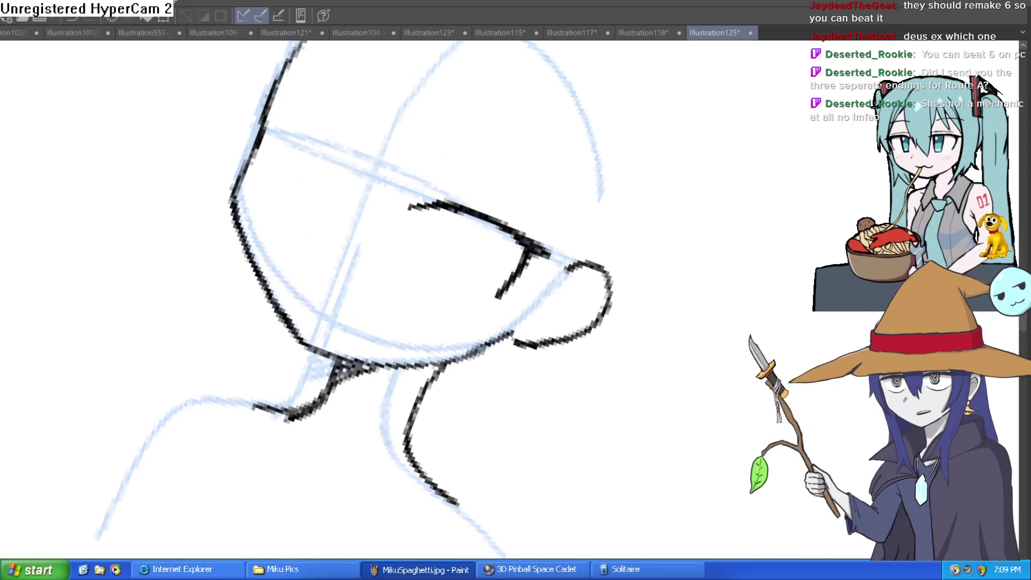
drag(384, 158, 381, 142)
drag(543, 162, 554, 166)
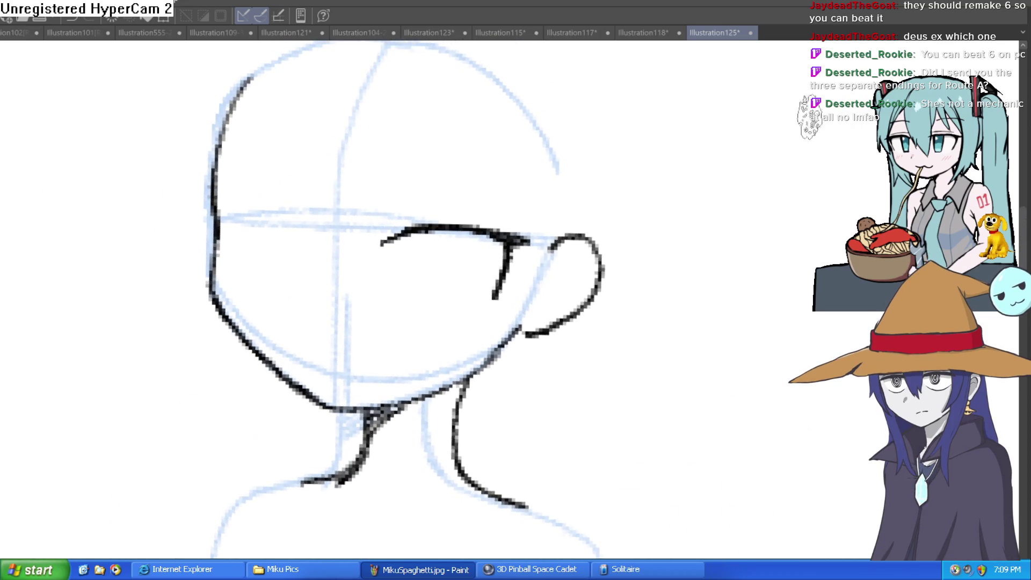
key(h)
drag(709, 212, 548, 166)
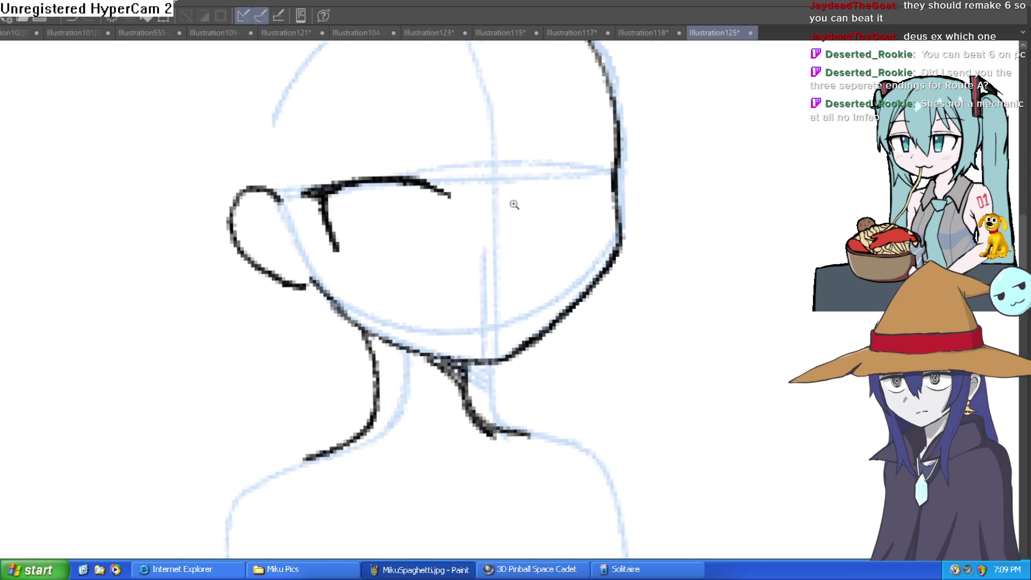
scroll(514, 205, up, 3)
mouse_move(444, 242)
mouse_down()
mouse_move(472, 218)
mouse_move(553, 202)
mouse_move(597, 206)
mouse_move(604, 285)
mouse_up()
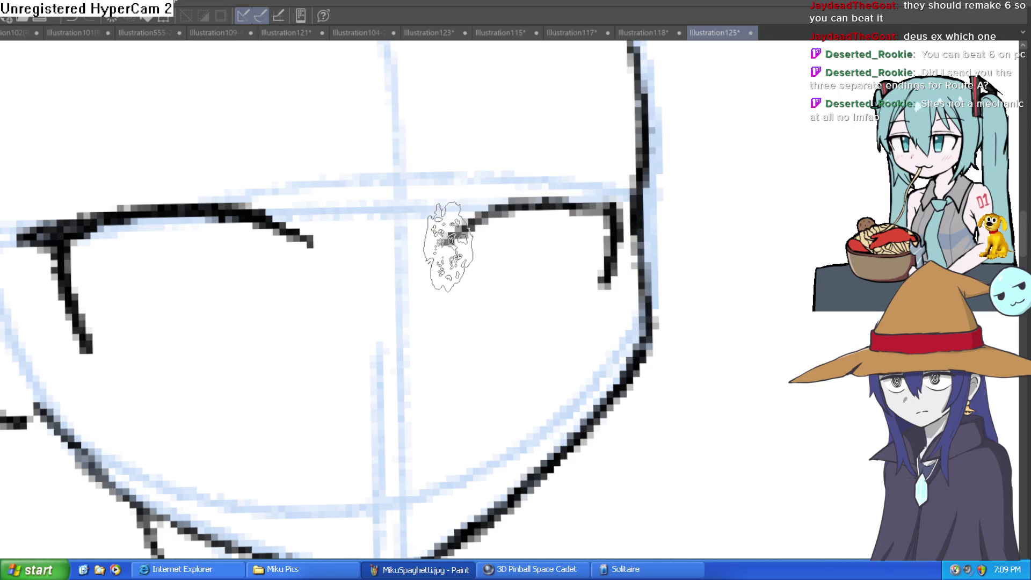
Draw the U-shaped eye outlines, shade the right iris dark, and add a short nose stroke.
mouse_move(512, 247)
mouse_down()
mouse_move(484, 233)
mouse_move(463, 247)
mouse_move(507, 207)
mouse_up()
mouse_move(135, 212)
mouse_down()
mouse_move(159, 304)
mouse_move(204, 207)
mouse_up()
mouse_move(138, 218)
mouse_down()
mouse_move(166, 312)
mouse_move(161, 208)
mouse_move(173, 178)
mouse_move(161, 242)
mouse_move(172, 279)
mouse_up()
mouse_move(491, 215)
mouse_down()
mouse_move(489, 177)
mouse_move(529, 210)
mouse_up()
key(ctrl+0)
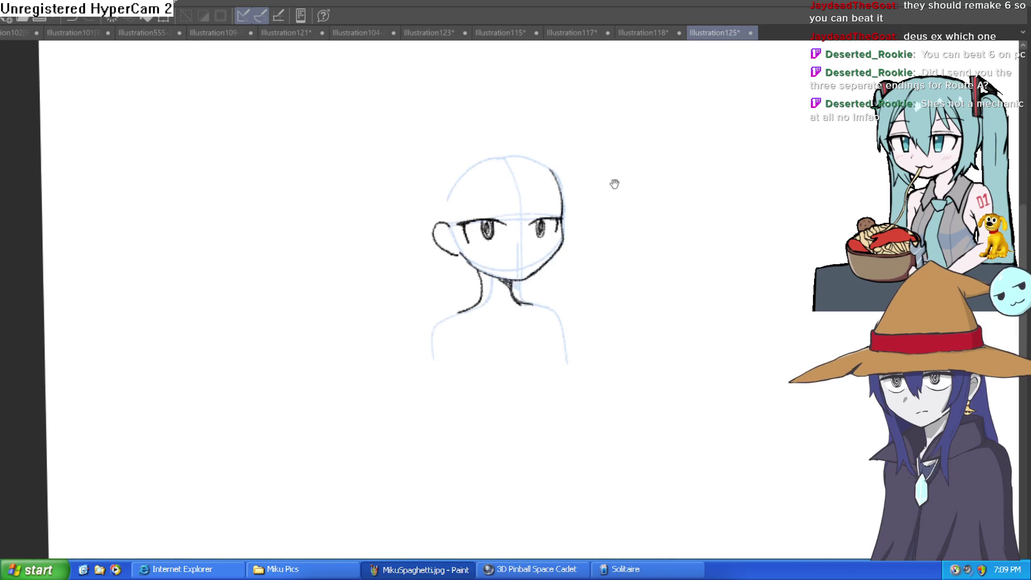
scroll(518, 233, up, 5)
drag(405, 339, 374, 353)
mouse_move(529, 306)
mouse_down()
mouse_move(478, 380)
mouse_move(541, 126)
mouse_up()
key(asciicircum)
key(asciicircum)
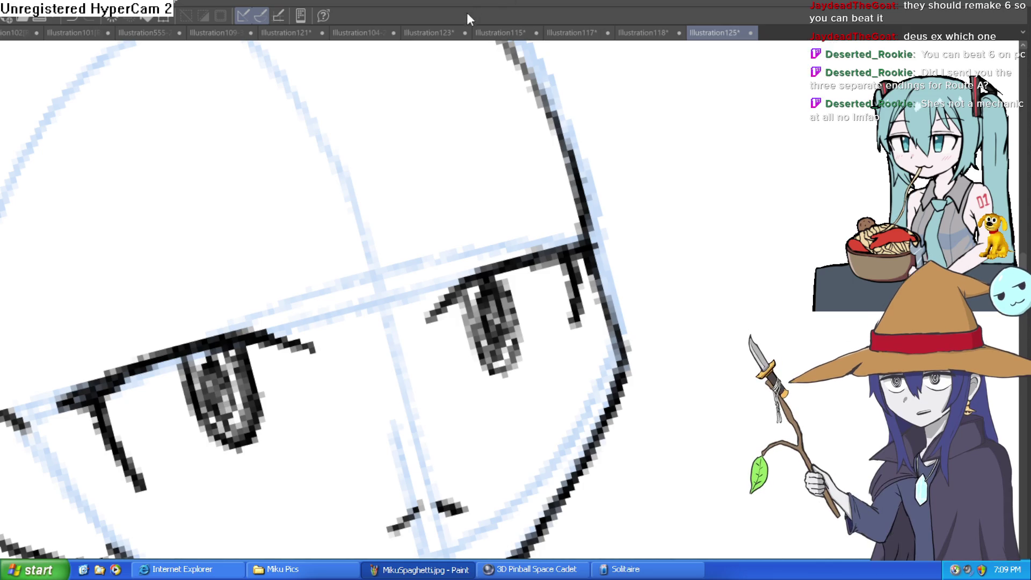
Step through the Illustration123, Hyra and Illustration121 tabs to Illustration109-33, then show the Misty title.
click(427, 33)
click(381, 33)
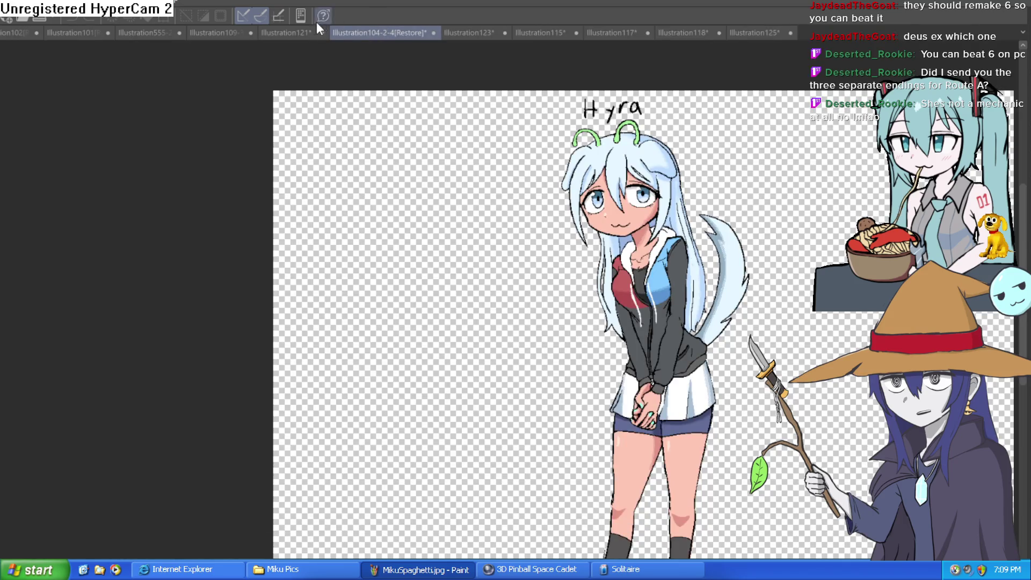
click(311, 33)
click(230, 31)
scroll(591, 135, up, 3)
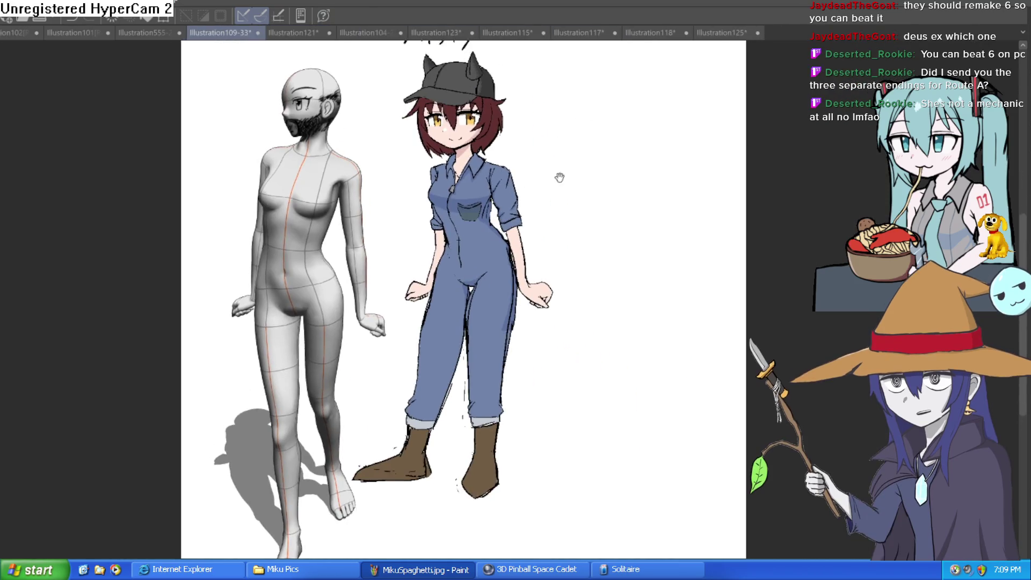
mouse_move(559, 177)
mouse_down()
mouse_move(552, 214)
mouse_move(564, 203)
mouse_move(569, 215)
mouse_move(575, 198)
mouse_up()
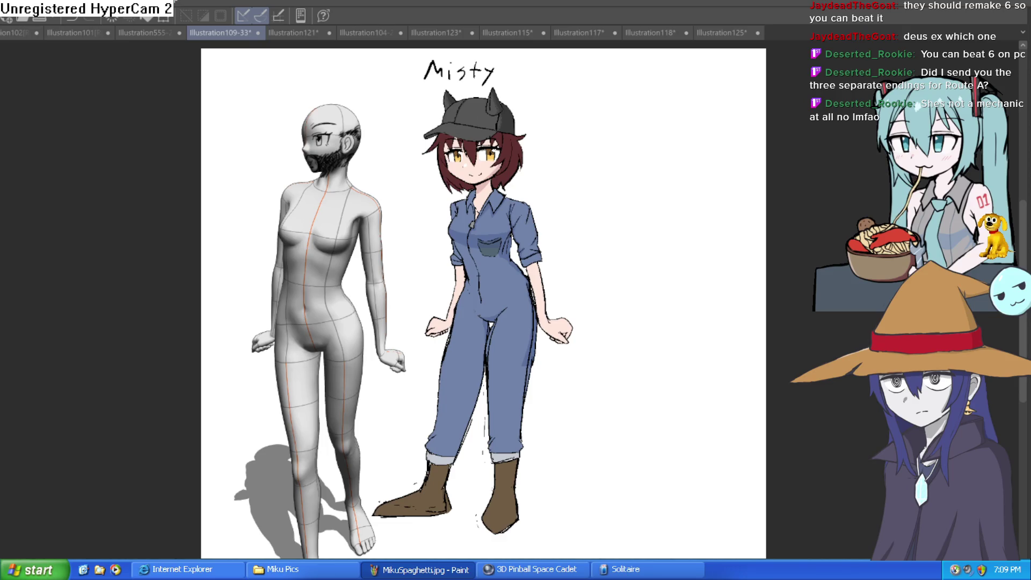
Outline stains on the overalls chest and leg, then fill them with dark grey.
scroll(454, 229, up, 5)
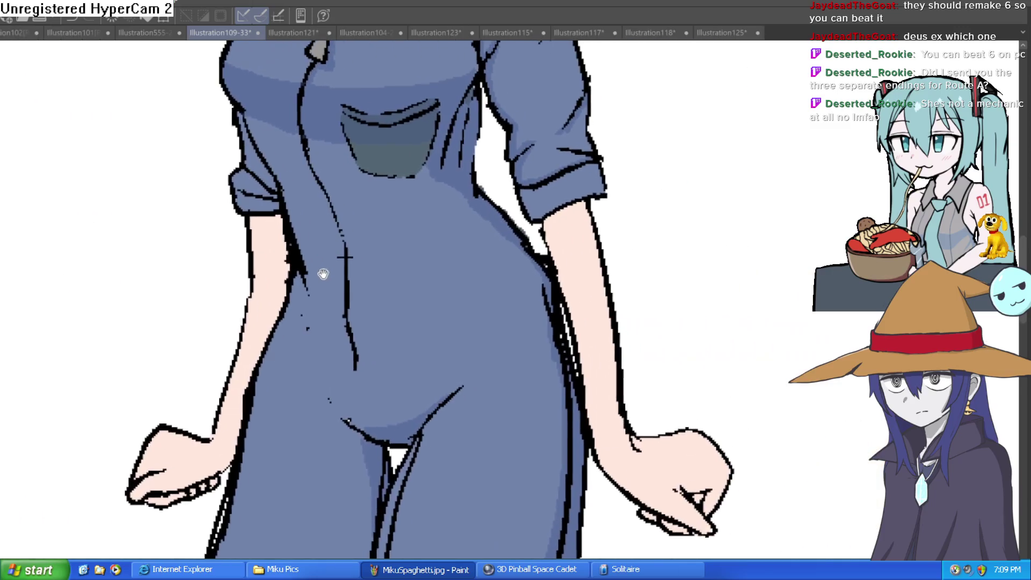
mouse_move(401, 241)
mouse_down()
mouse_move(419, 266)
mouse_move(457, 268)
mouse_move(439, 219)
mouse_move(379, 222)
mouse_move(382, 253)
mouse_move(400, 259)
mouse_up()
drag(506, 345, 467, 268)
mouse_move(477, 264)
mouse_down()
mouse_move(472, 421)
mouse_move(436, 325)
mouse_move(431, 268)
mouse_move(480, 269)
mouse_up()
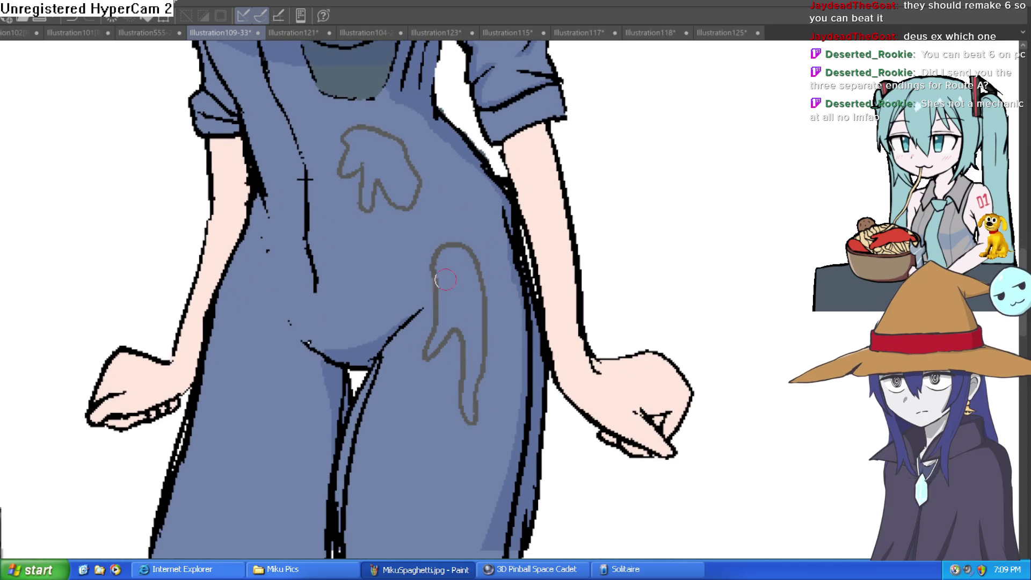
mouse_move(434, 264)
mouse_down()
mouse_move(433, 286)
mouse_move(505, 352)
mouse_move(491, 352)
mouse_up()
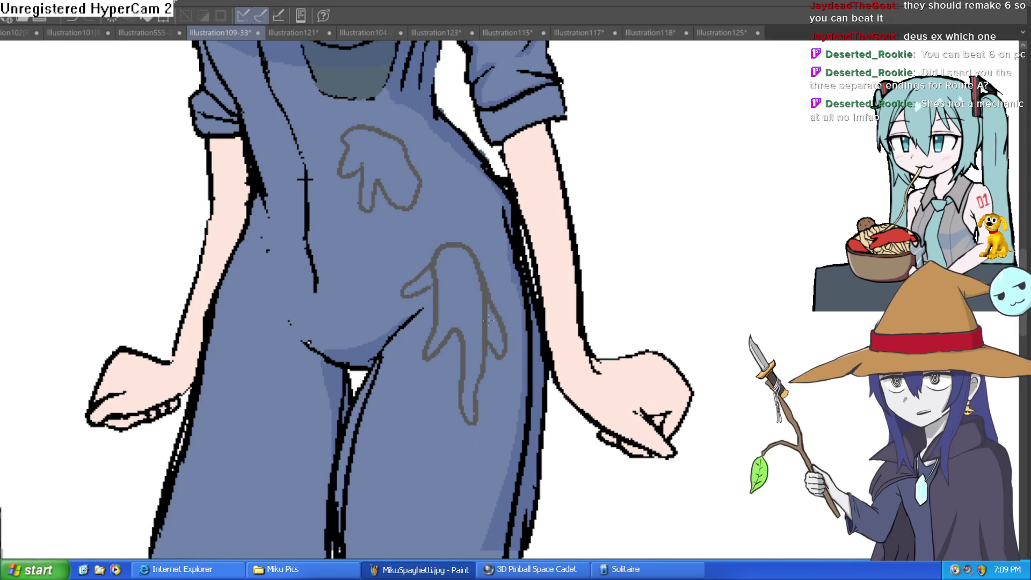
key(g)
click(480, 322)
click(502, 328)
click(419, 282)
click(390, 165)
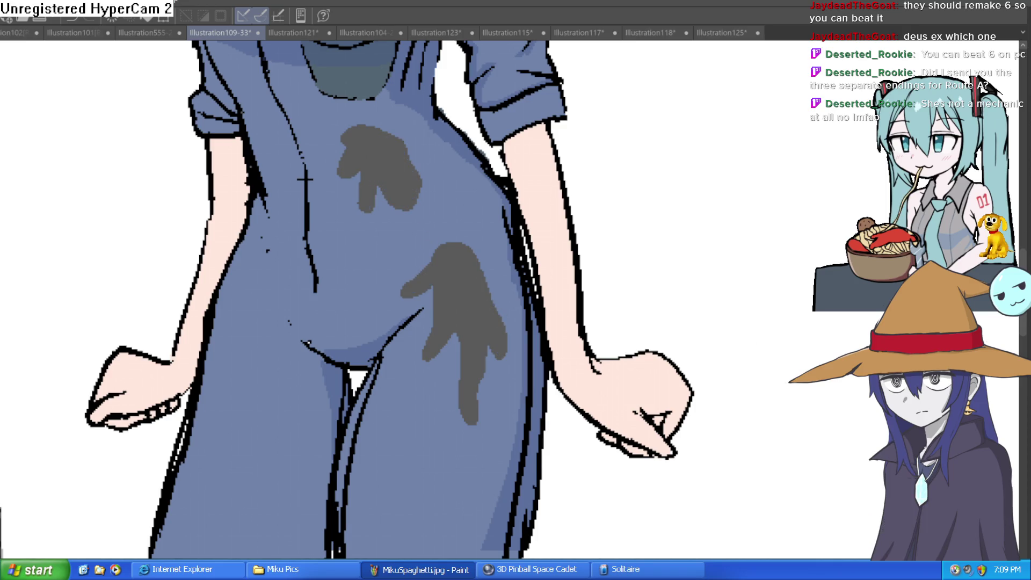
Outline another stain on the leg and pan up to show both characters' heads.
scroll(305, 180, down, 5)
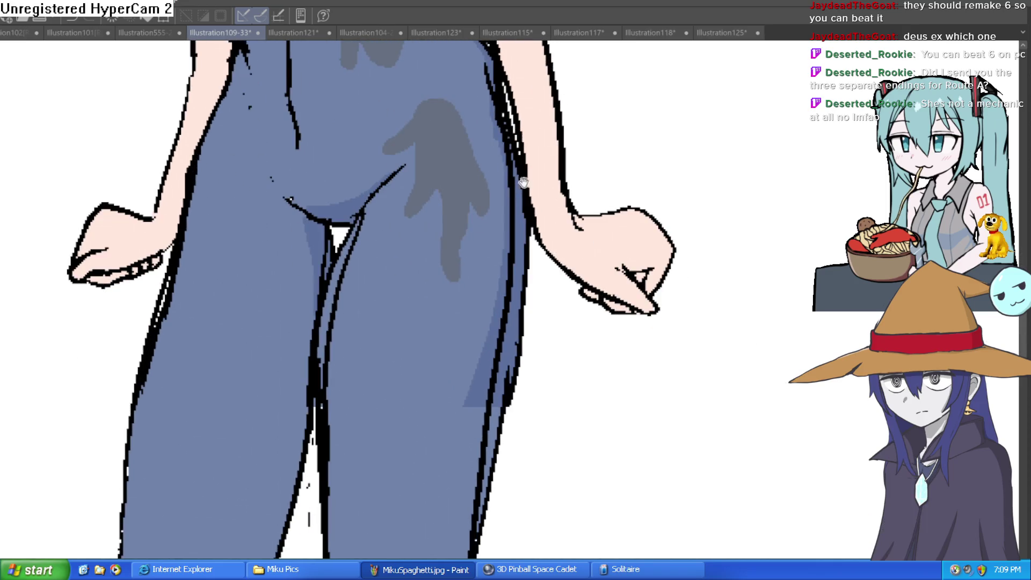
mouse_move(295, 190)
mouse_down()
mouse_move(281, 257)
mouse_move(306, 226)
mouse_move(342, 237)
mouse_move(322, 140)
mouse_move(287, 156)
mouse_move(279, 209)
mouse_up()
scroll(389, 189, down, 5)
mouse_move(389, 189)
mouse_down()
mouse_move(344, 303)
mouse_move(347, 281)
mouse_up()
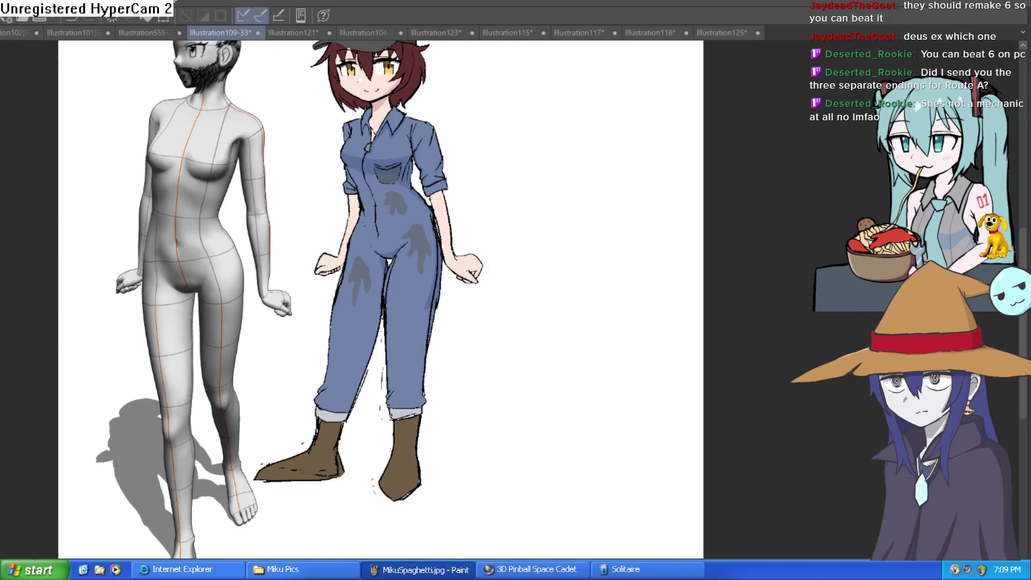
mouse_move(478, 305)
mouse_down()
mouse_move(483, 330)
mouse_move(539, 335)
mouse_up()
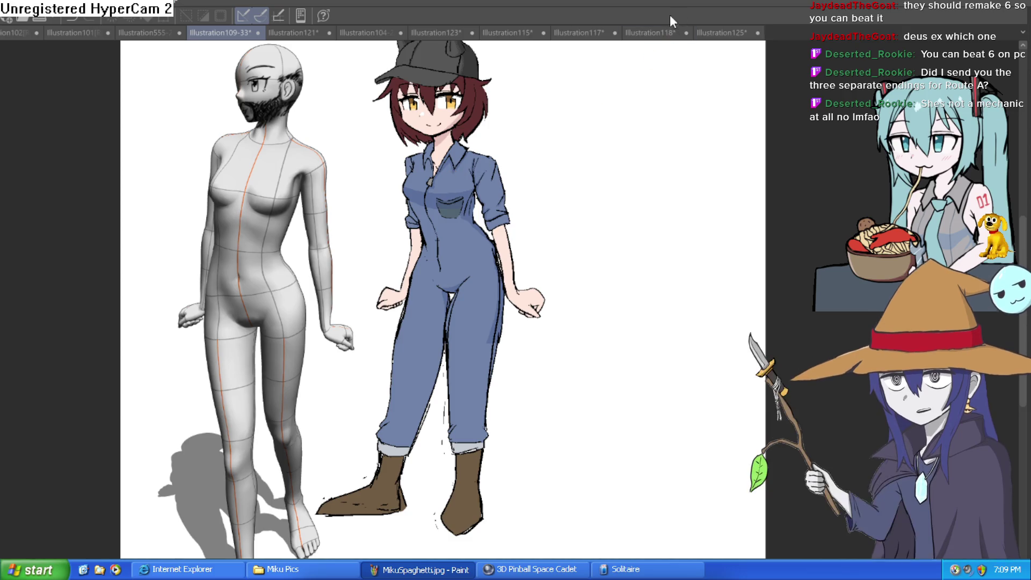
click(715, 34)
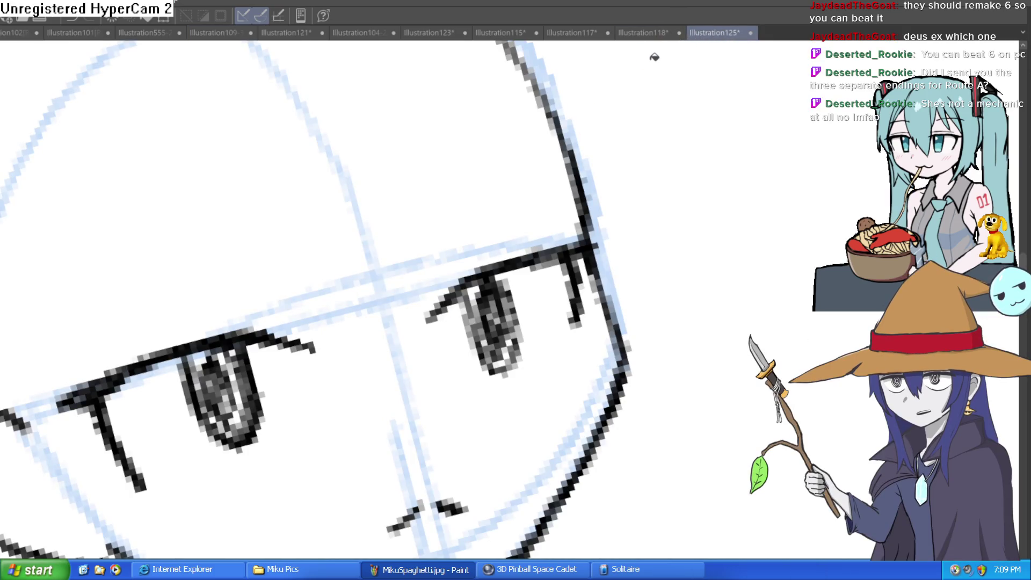
Zoom out and back in on the head, then ink a line along the right cheek.
scroll(644, 161, down, 3)
scroll(665, 272, down, 2)
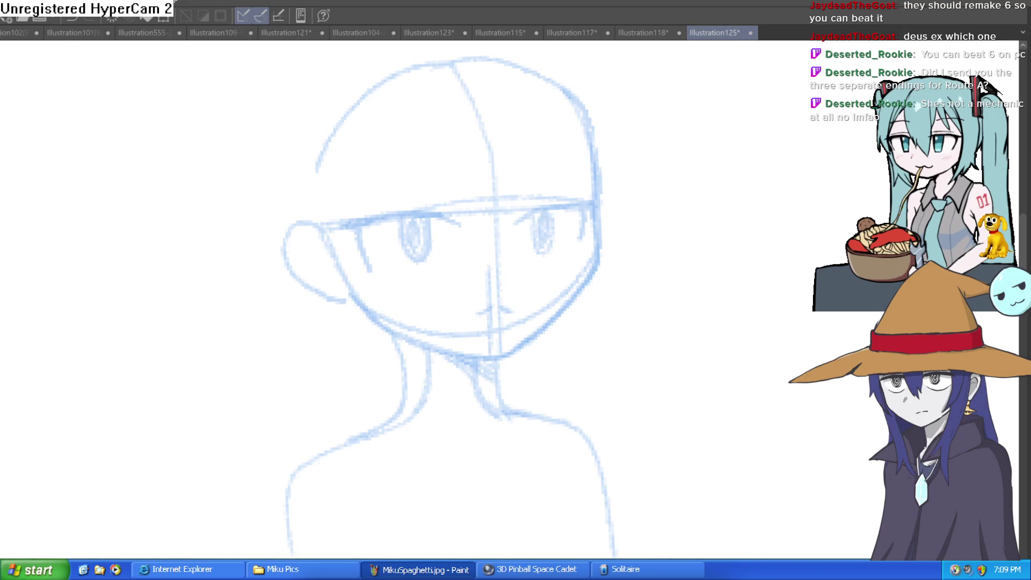
scroll(609, 191, up, 4)
drag(621, 94, 601, 183)
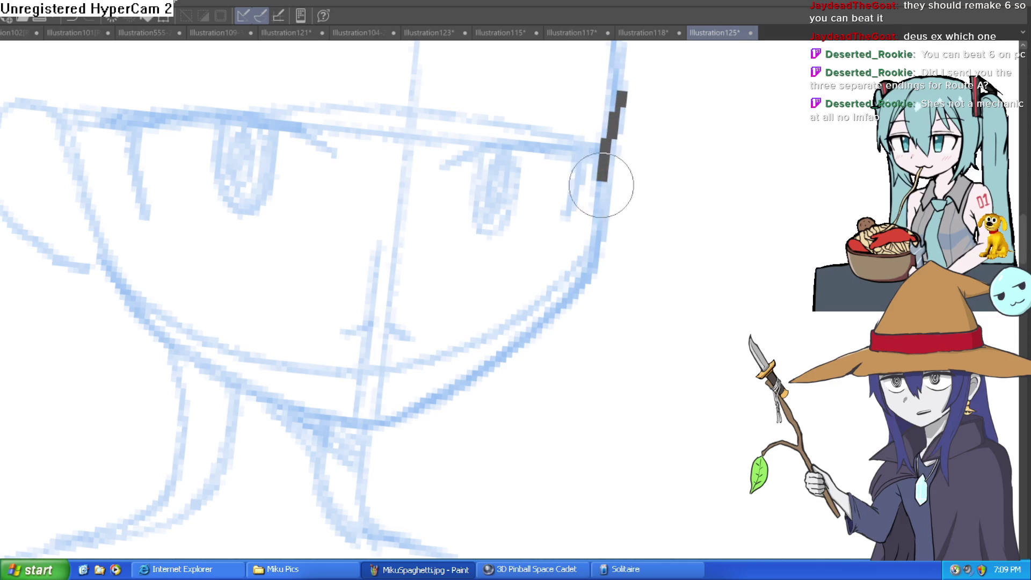
Undo the cheek stroke and ink the right cheek and jaw line, tilting the view.
key(ctrl+z)
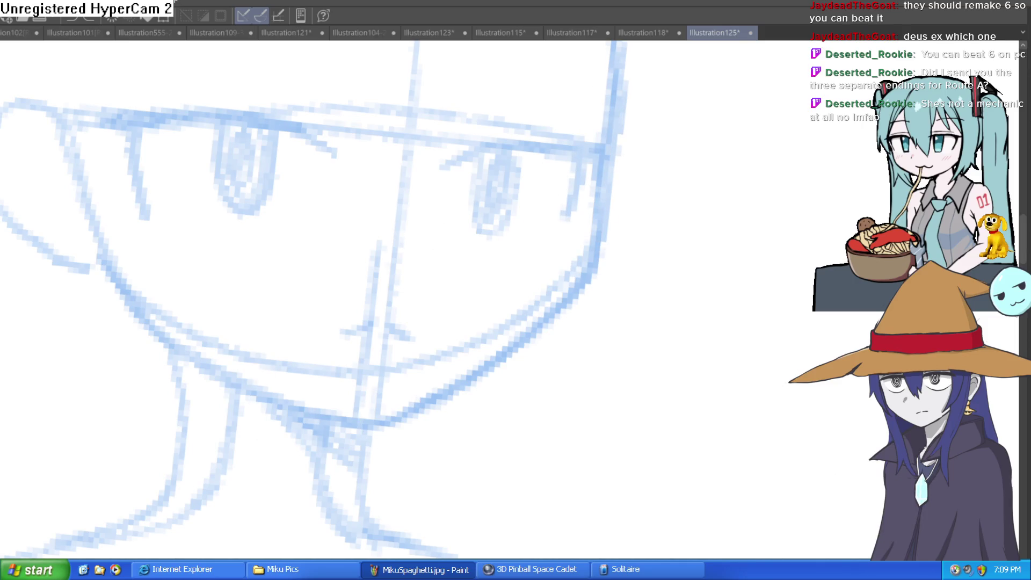
drag(314, 269, 292, 382)
mouse_move(591, 214)
mouse_down()
mouse_move(562, 384)
mouse_move(379, 521)
mouse_up()
mouse_move(647, 340)
mouse_down()
mouse_move(295, 267)
mouse_move(242, 410)
mouse_move(227, 341)
mouse_move(274, 115)
mouse_move(203, 230)
mouse_move(681, 270)
mouse_move(768, 228)
mouse_up()
scroll(769, 228, down, 8)
mouse_move(767, 288)
mouse_down()
mouse_move(634, 288)
mouse_move(635, 215)
mouse_move(616, 149)
mouse_up()
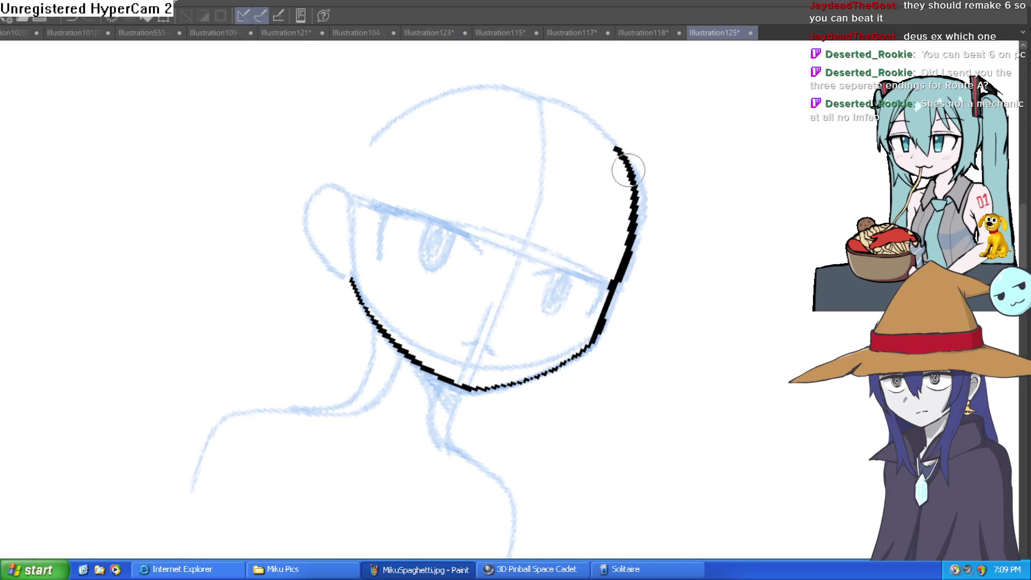
mouse_move(688, 215)
mouse_down()
mouse_move(663, 193)
mouse_move(663, 210)
mouse_up()
scroll(663, 210, down, 4)
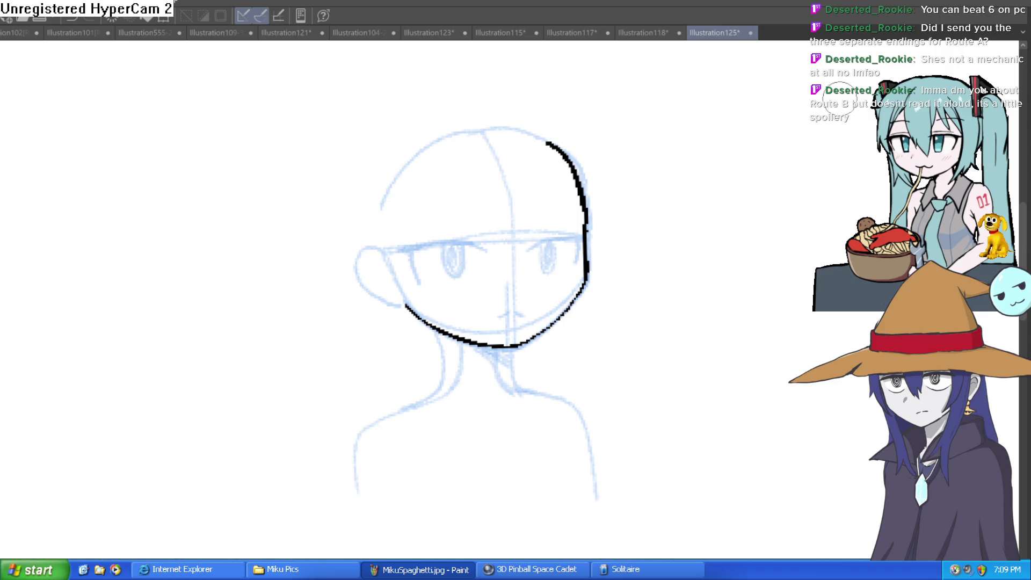
scroll(527, 346, up, 3)
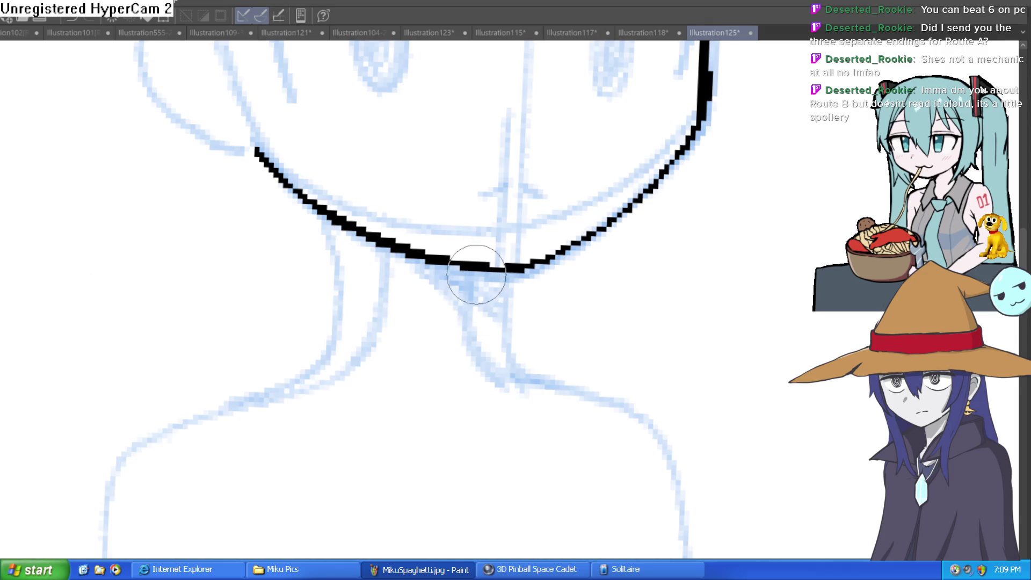
Ink both neck lines and the left eye's upper lid with its corner stroke.
drag(476, 270, 504, 369)
mouse_move(347, 225)
mouse_down()
mouse_move(356, 338)
mouse_move(293, 391)
mouse_up()
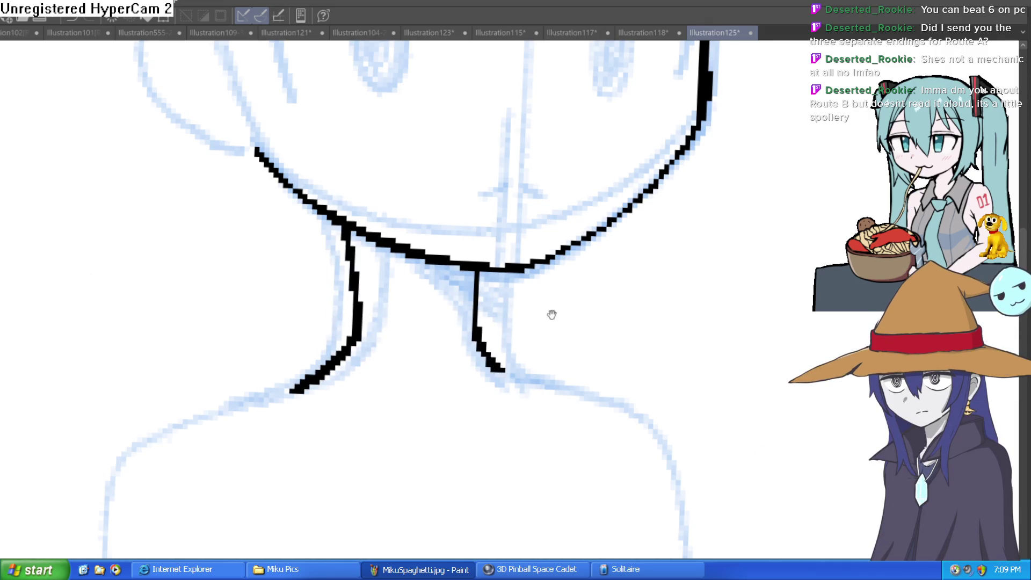
scroll(552, 315, down, 5)
mouse_move(594, 306)
mouse_down()
mouse_move(567, 212)
mouse_move(671, 155)
mouse_move(700, 243)
mouse_up()
scroll(573, 226, up, 4)
mouse_move(435, 268)
mouse_down()
mouse_move(387, 260)
mouse_move(163, 326)
mouse_move(213, 333)
mouse_move(258, 400)
mouse_up()
drag(190, 311, 253, 389)
mouse_move(337, 260)
mouse_down()
mouse_move(706, 243)
mouse_move(679, 180)
mouse_move(619, 246)
mouse_up()
Outline the right eyelid and outline and fill in both pupils.
click(619, 246)
click(615, 215)
drag(487, 153, 591, 110)
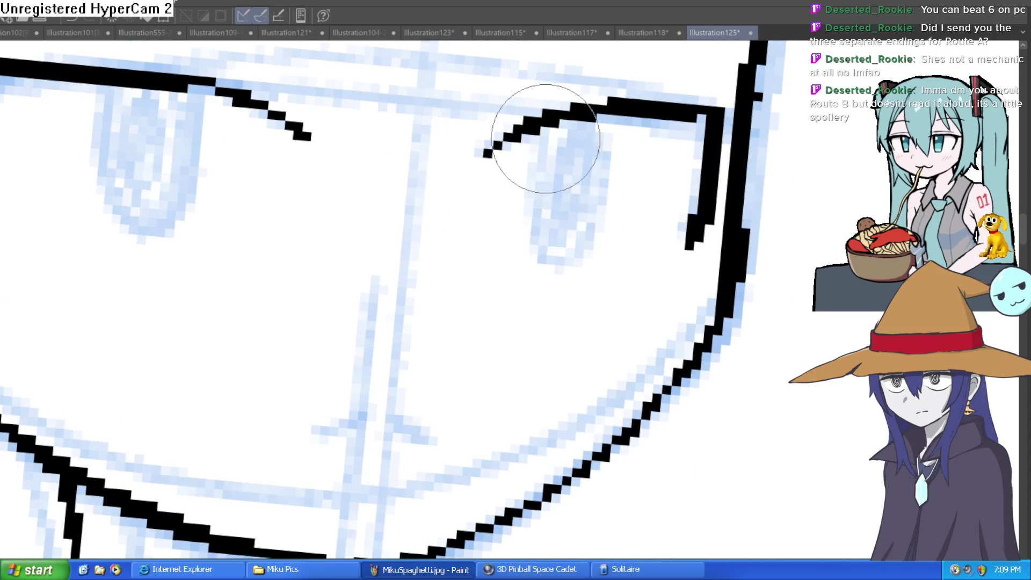
drag(529, 132, 543, 266)
drag(612, 121, 570, 269)
mouse_move(108, 87)
mouse_down()
mouse_move(180, 234)
mouse_move(215, 108)
mouse_move(150, 228)
mouse_move(157, 91)
mouse_move(194, 157)
mouse_up()
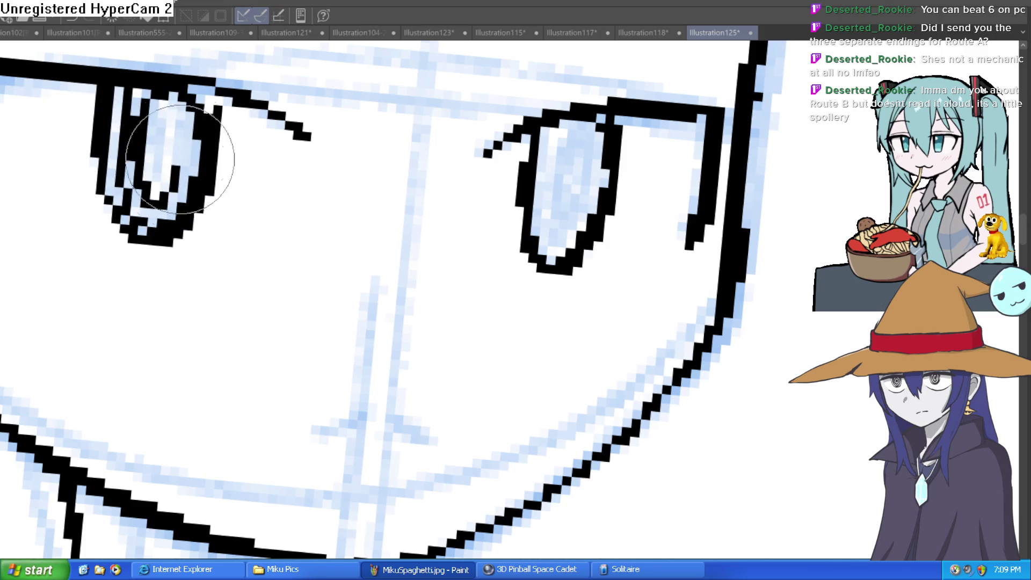
drag(172, 100, 161, 215)
mouse_move(559, 132)
mouse_down()
mouse_move(587, 203)
mouse_move(532, 161)
mouse_move(575, 225)
mouse_up()
drag(152, 149, 162, 88)
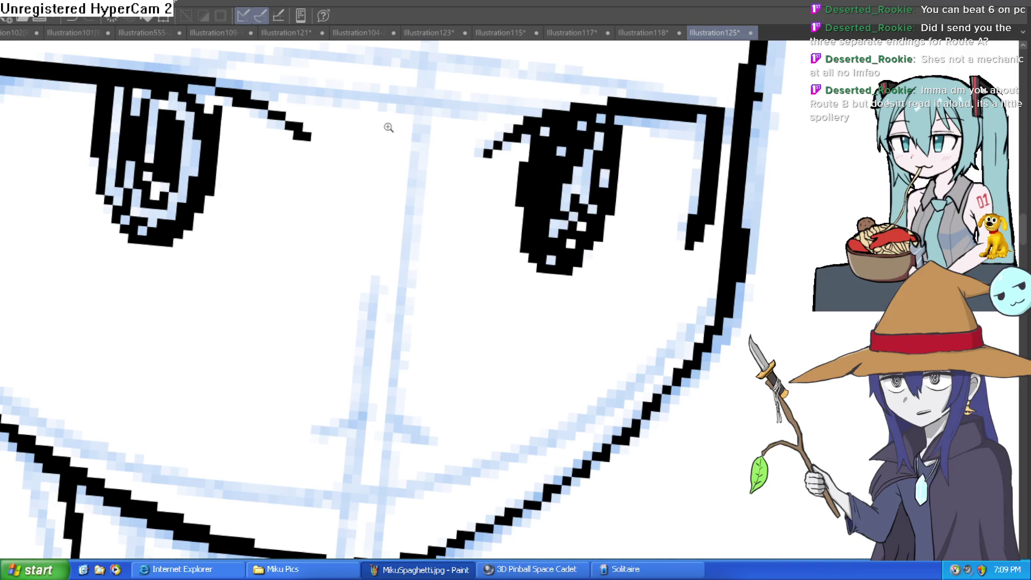
Draw a small mouth below the nose and outline the left ear.
key(ctrl+0)
mouse_move(594, 161)
mouse_down()
mouse_move(535, 124)
mouse_move(454, 203)
mouse_up()
scroll(417, 223, up, 5)
drag(403, 232, 445, 230)
scroll(572, 295, down, 6)
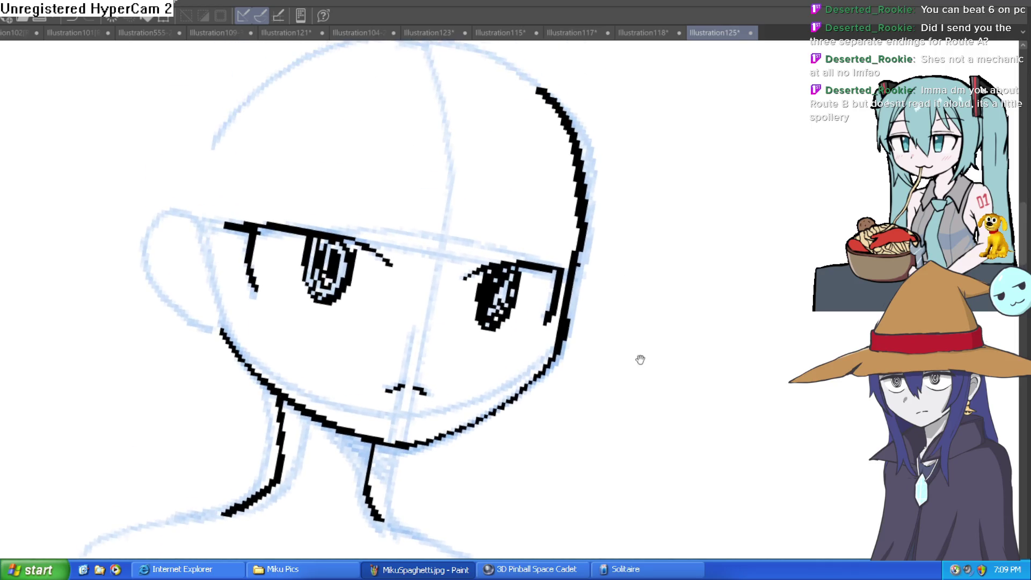
mouse_move(417, 272)
mouse_down()
mouse_move(388, 290)
mouse_move(435, 325)
mouse_up()
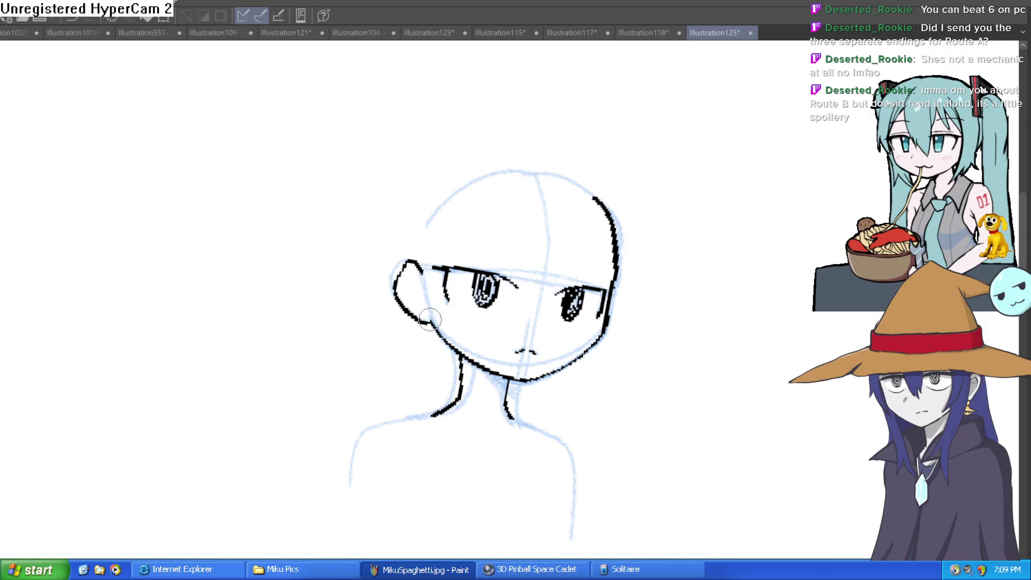
Thicken the right eye's upper eyelid strokes, then move to the Hyra illustration.
drag(704, 258, 817, 190)
scroll(617, 230, up, 5)
mouse_move(610, 230)
mouse_down()
mouse_move(622, 173)
mouse_move(760, 145)
mouse_move(522, 265)
mouse_move(485, 327)
mouse_move(507, 134)
mouse_move(502, 157)
mouse_move(463, 177)
mouse_up()
scroll(485, 328, down, 3)
scroll(463, 176, down, 2)
mouse_move(571, 153)
mouse_down()
mouse_move(421, 196)
mouse_move(391, 185)
mouse_move(419, 168)
mouse_move(530, 237)
mouse_up()
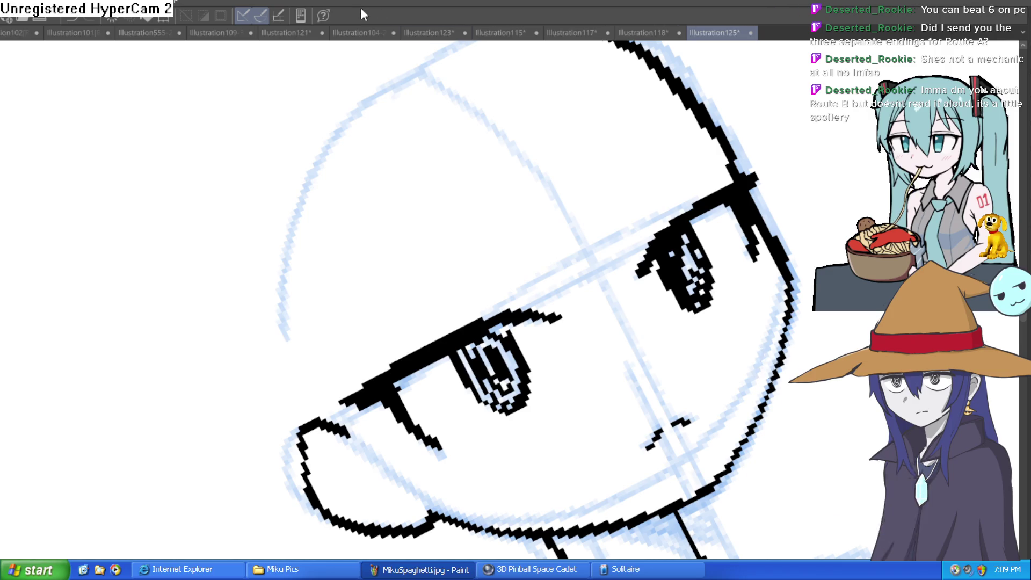
click(357, 30)
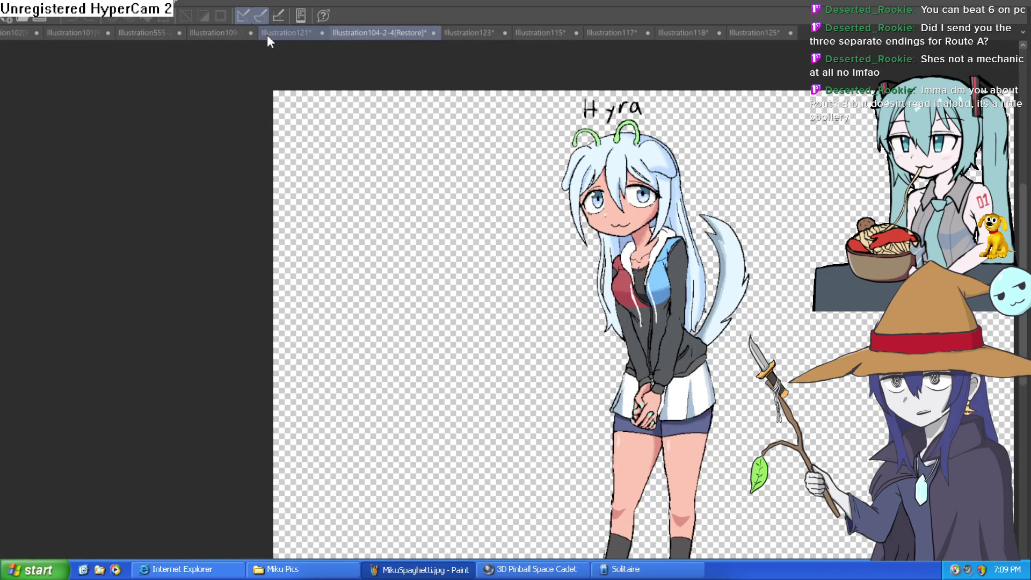
Switch via Illustration121 to Illustration109-33 and zoom in on the Misty girl's upper body.
click(268, 33)
click(203, 33)
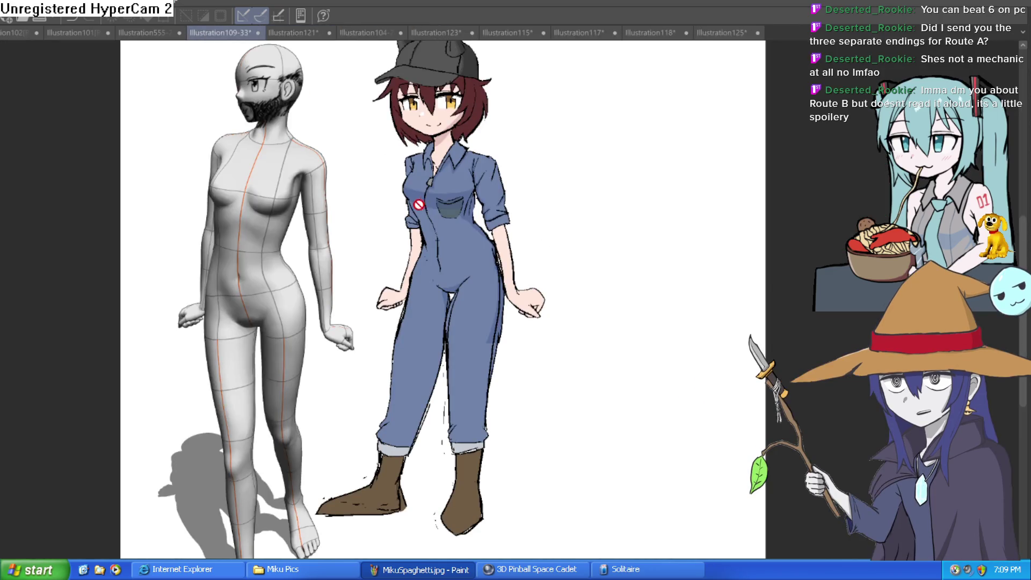
drag(532, 193, 604, 140)
mouse_move(554, 230)
mouse_down()
mouse_move(539, 244)
mouse_move(589, 283)
mouse_move(607, 342)
mouse_up()
scroll(606, 343, down, 2)
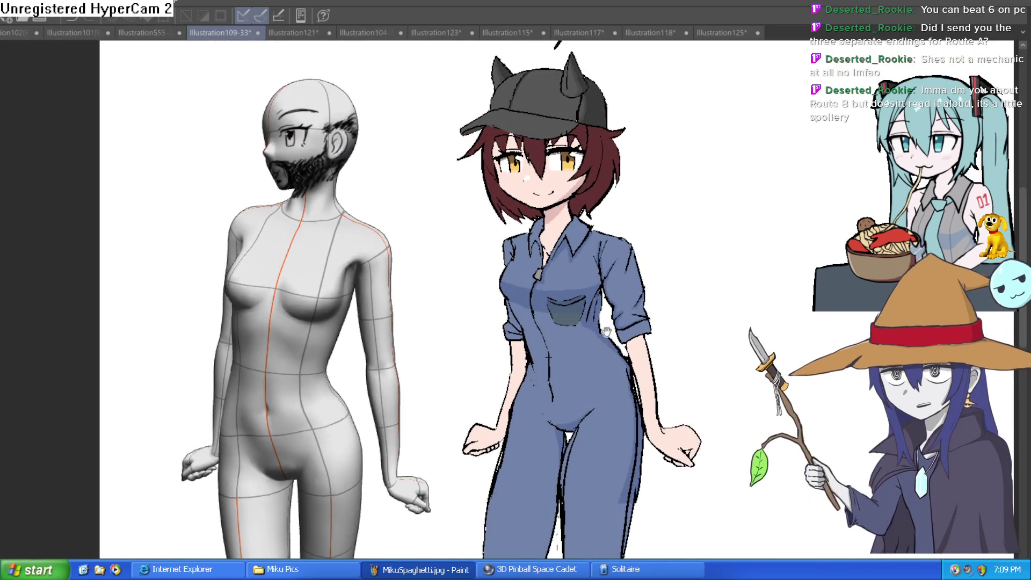
scroll(611, 323, up, 3)
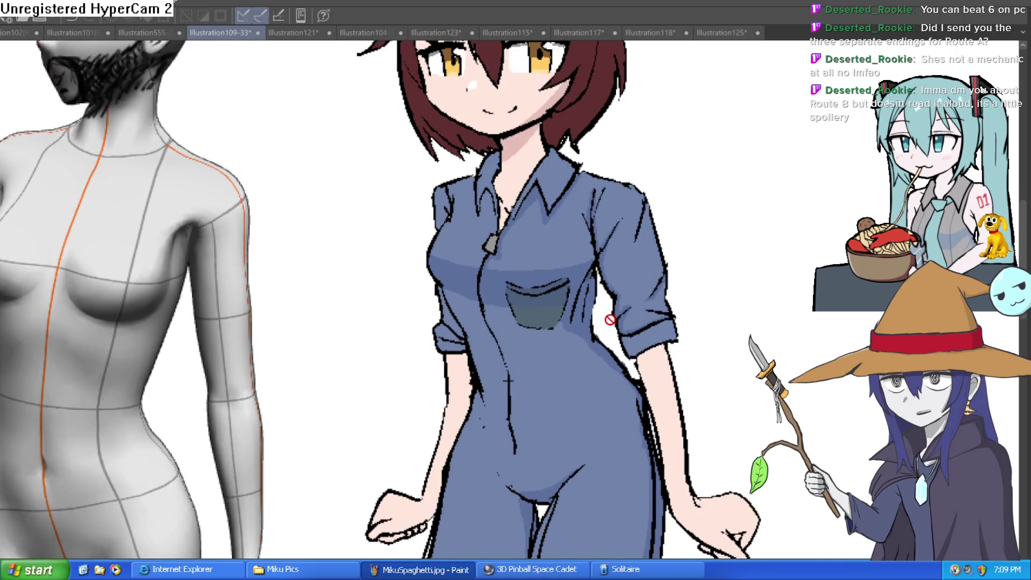
scroll(610, 320, down, 3)
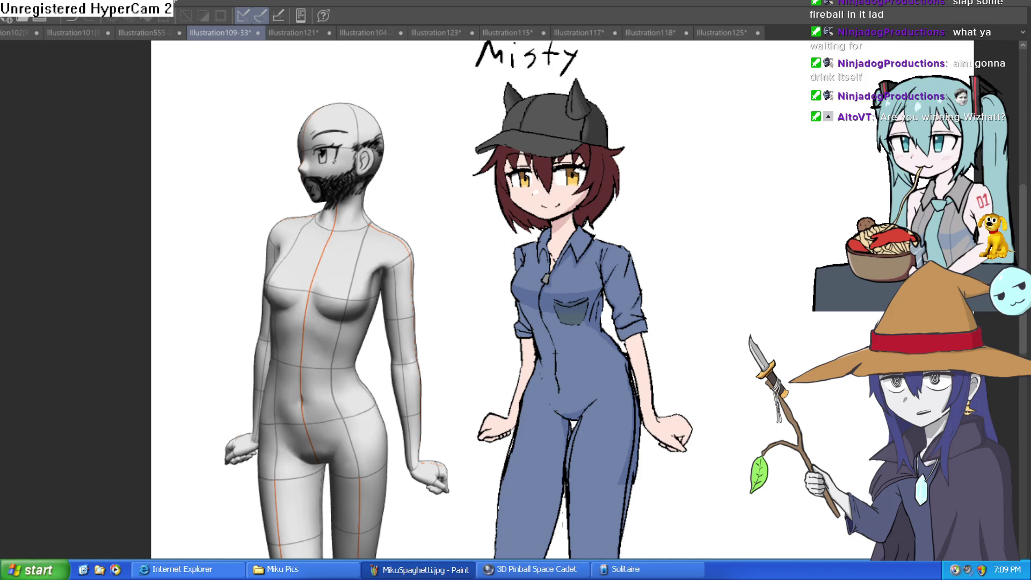
Return to Illustration125, add small strokes beside the nose, and bring the canvas nearly upright.
click(720, 33)
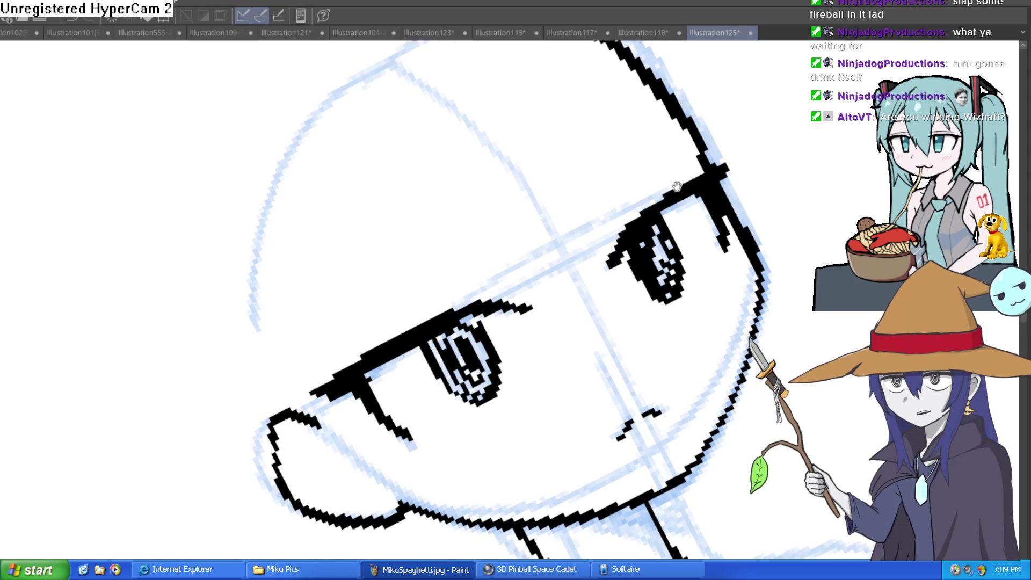
mouse_move(575, 103)
mouse_down()
mouse_move(760, 231)
mouse_move(584, 293)
mouse_move(689, 208)
mouse_move(661, 177)
mouse_up()
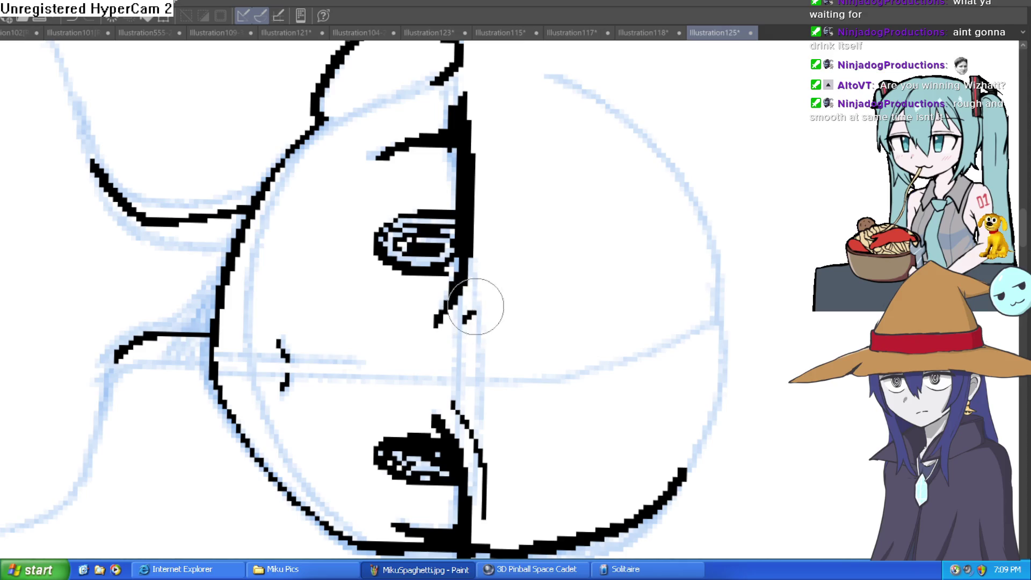
drag(465, 322, 494, 212)
drag(501, 210, 502, 173)
mouse_move(594, 173)
mouse_down()
mouse_move(426, 276)
mouse_move(529, 219)
mouse_move(687, 239)
mouse_up()
Extend the right neck line and ink the right and left shoulder lines.
scroll(688, 239, down, 5)
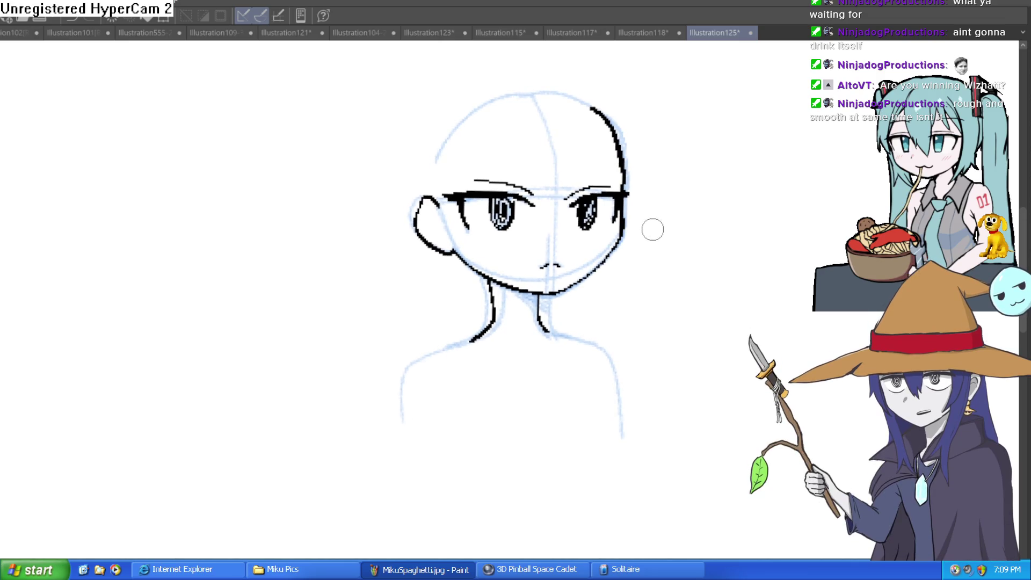
drag(657, 226, 657, 258)
scroll(553, 270, up, 5)
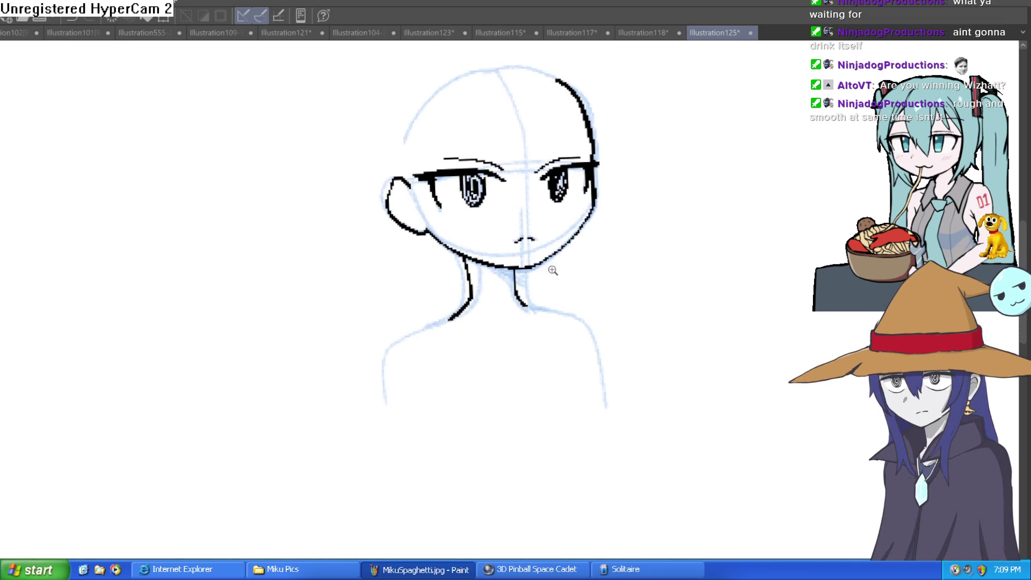
mouse_move(497, 314)
mouse_down()
mouse_move(627, 367)
mouse_move(645, 416)
mouse_up()
drag(398, 331, 253, 467)
scroll(512, 363, down, 5)
drag(511, 363, 716, 254)
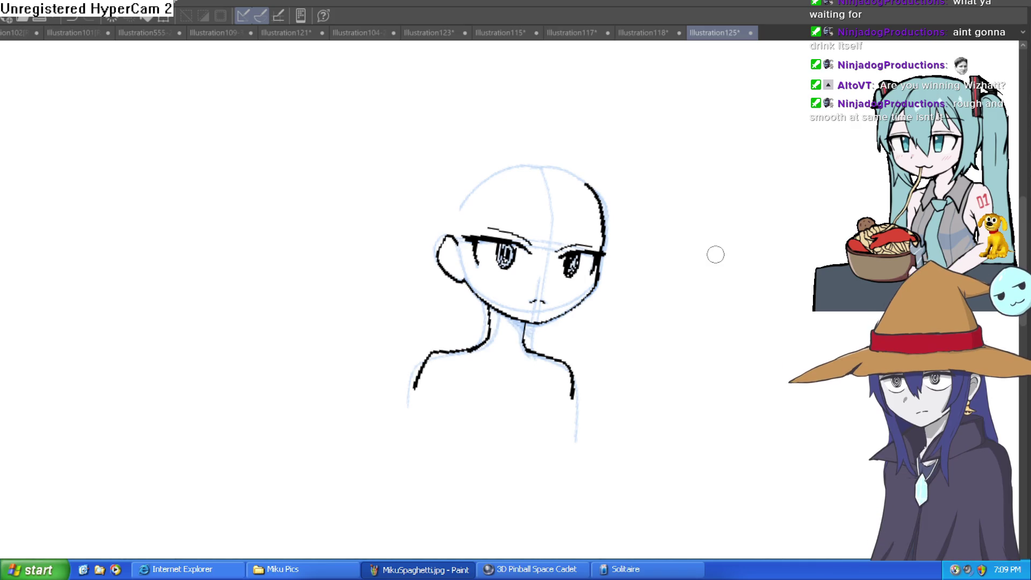
Undo a test zigzag, level the canvas rotation, and zoom in on the right eye.
mouse_move(668, 129)
mouse_down()
mouse_move(662, 278)
mouse_move(692, 228)
mouse_up()
key(ctrl+z)
key(minus)
key(minus)
key(minus)
scroll(651, 143, up, 5)
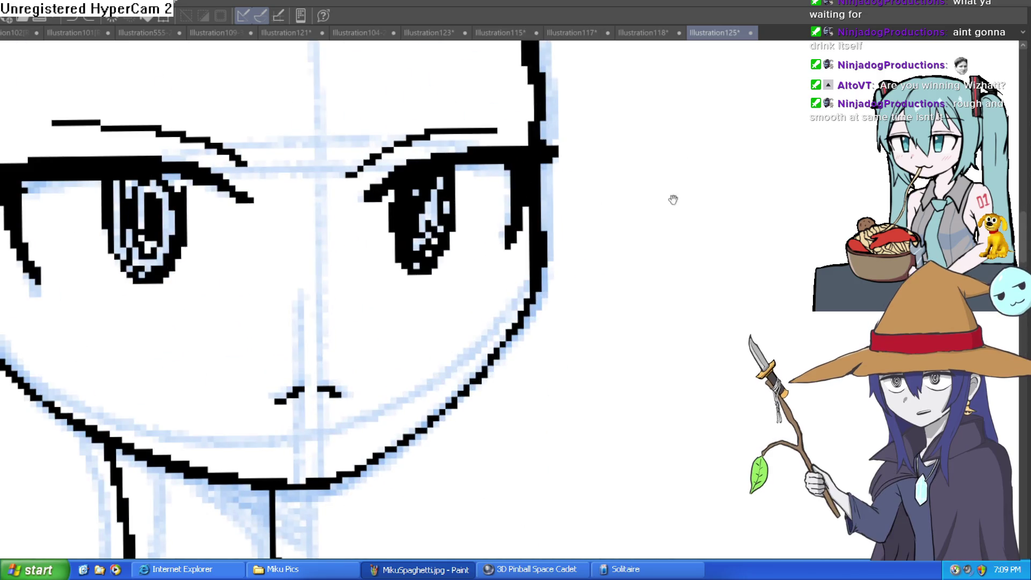
mouse_move(674, 188)
mouse_down()
mouse_move(687, 187)
mouse_move(585, 136)
mouse_up()
scroll(675, 184, down, 3)
scroll(481, 159, up, 3)
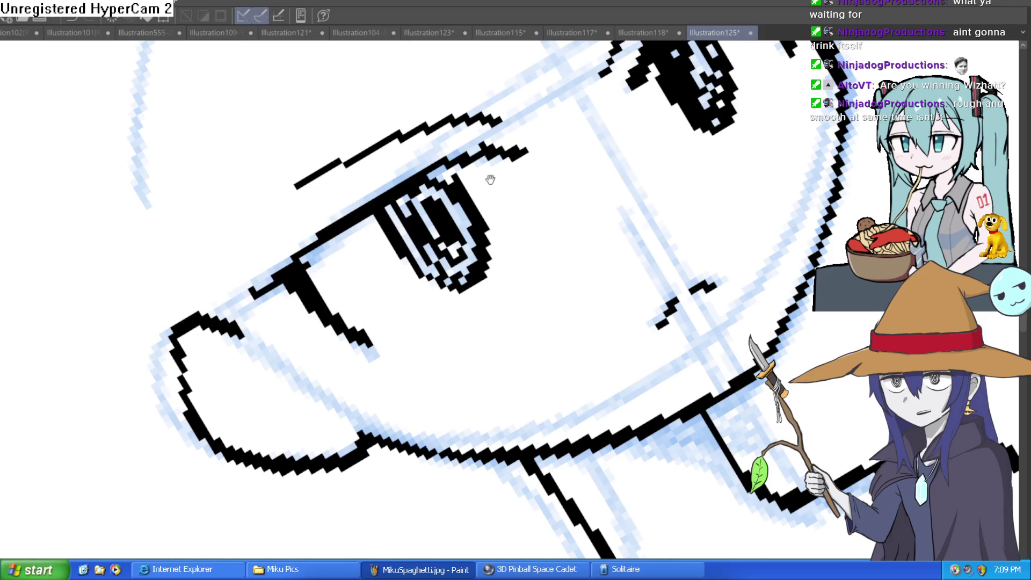
drag(490, 177, 329, 349)
Thicken the right eye's upper eyelid into a heavy black stroke.
drag(617, 116, 535, 157)
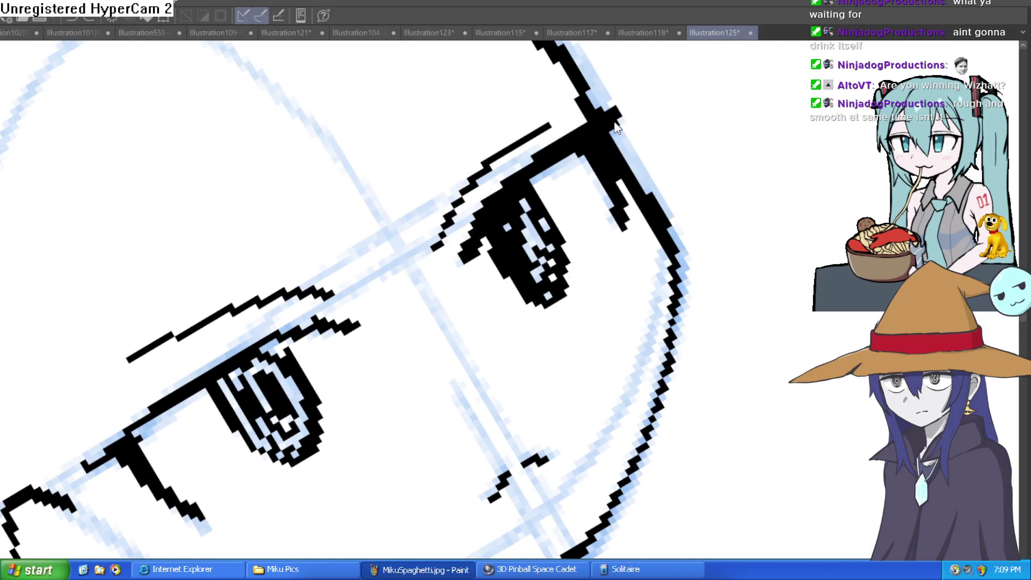
scroll(620, 149, down, 3)
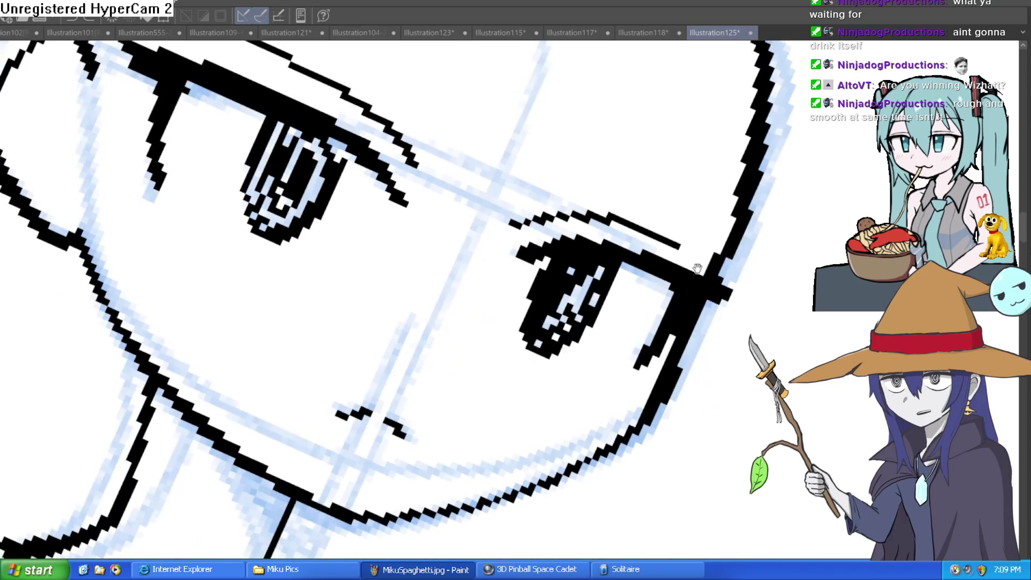
key(Delete)
scroll(662, 200, down, 3)
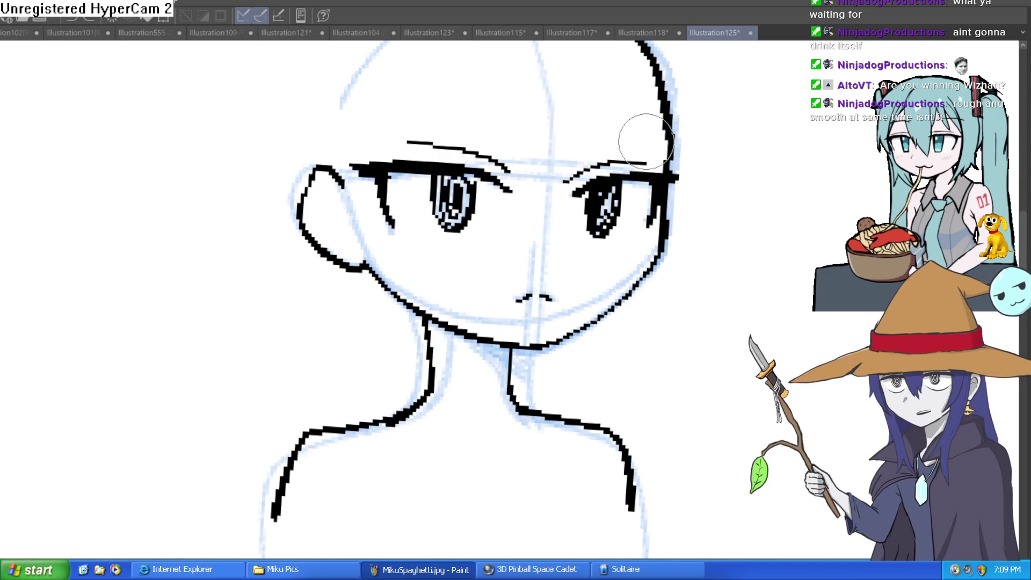
scroll(707, 203, down, 3)
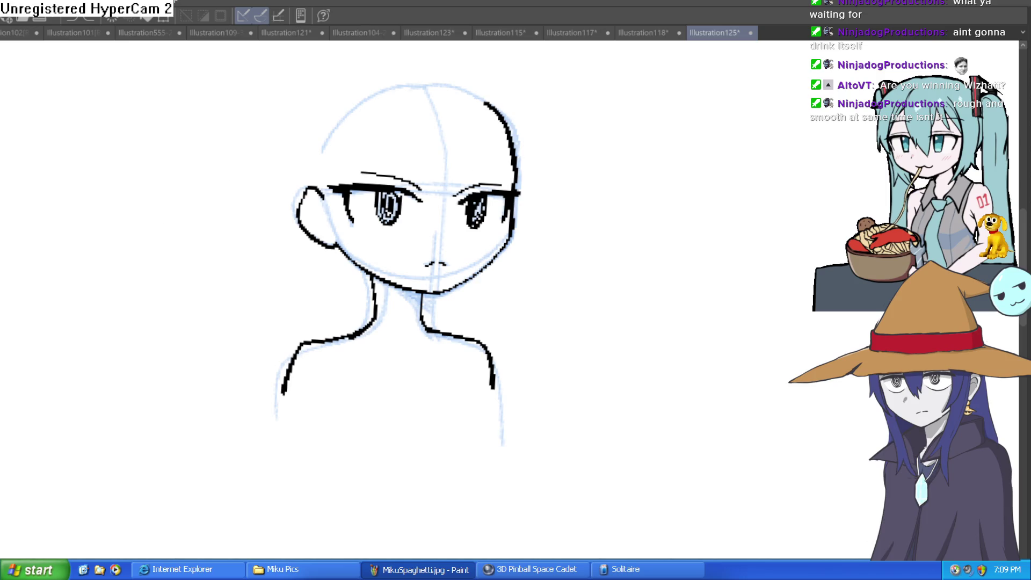
scroll(490, 154, up, 4)
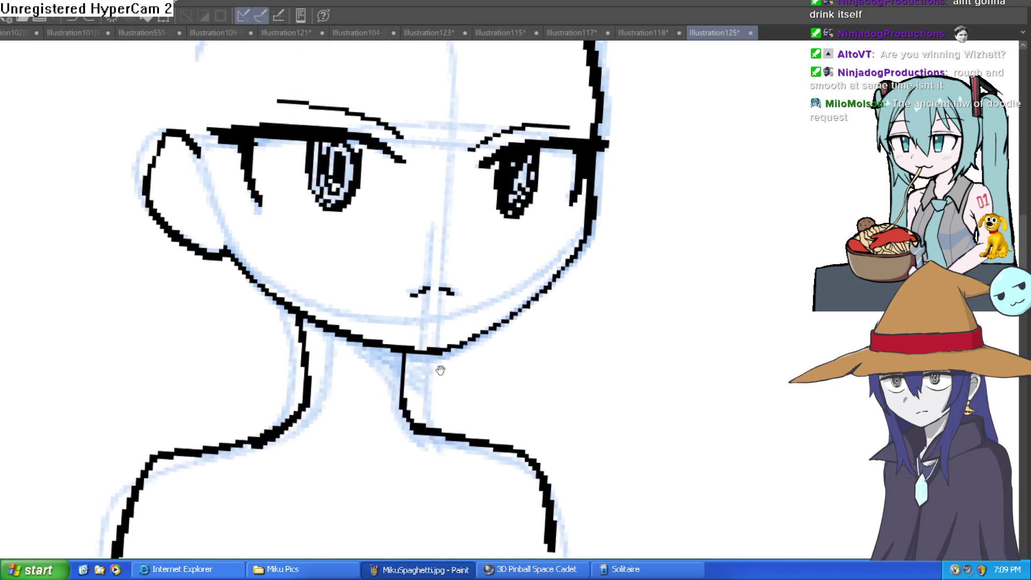
scroll(476, 263, down, 4)
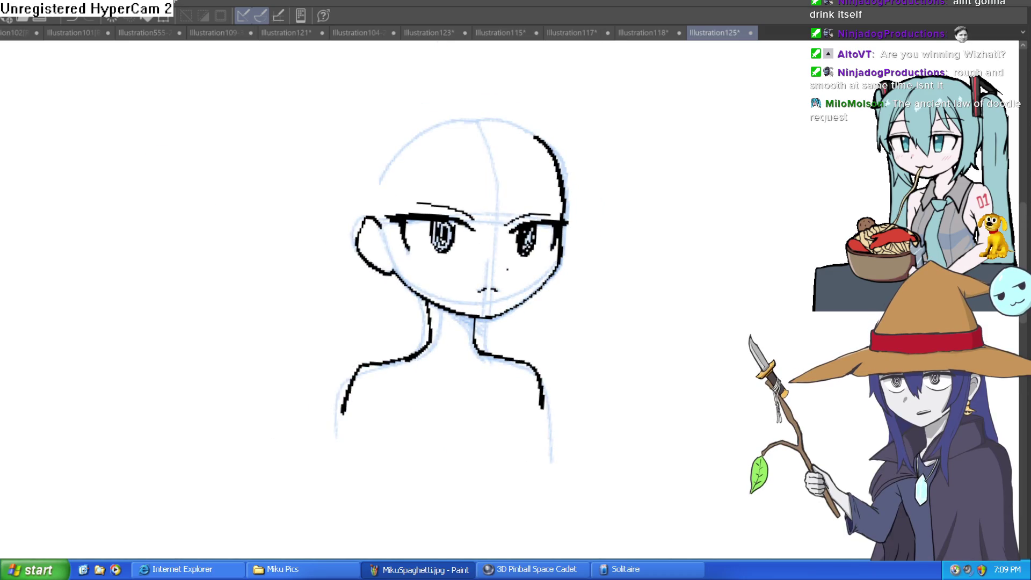
Draw a long, thin wedge-shaped hat brim across the forehead above the eyes.
mouse_move(678, 281)
mouse_down()
mouse_move(624, 307)
mouse_move(689, 336)
mouse_move(664, 331)
mouse_up()
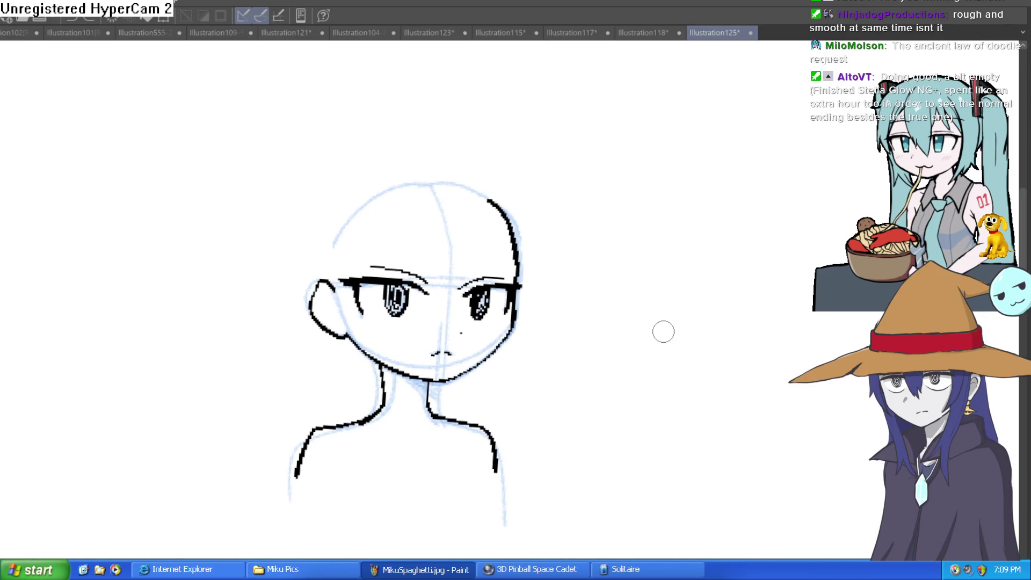
mouse_move(295, 263)
mouse_down()
mouse_move(659, 265)
mouse_move(514, 231)
mouse_up()
mouse_move(344, 263)
mouse_down()
mouse_move(217, 262)
mouse_move(350, 233)
mouse_up()
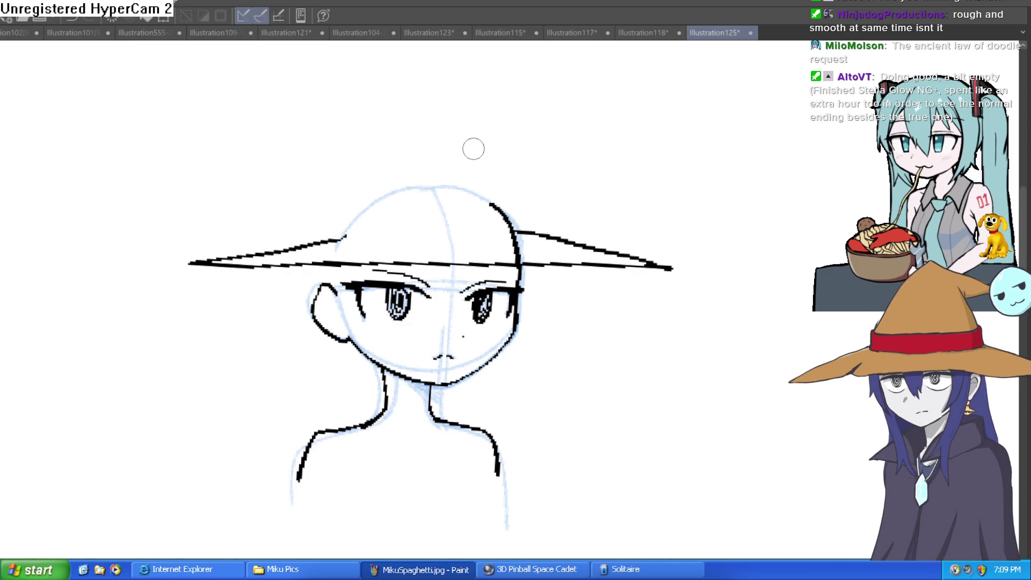
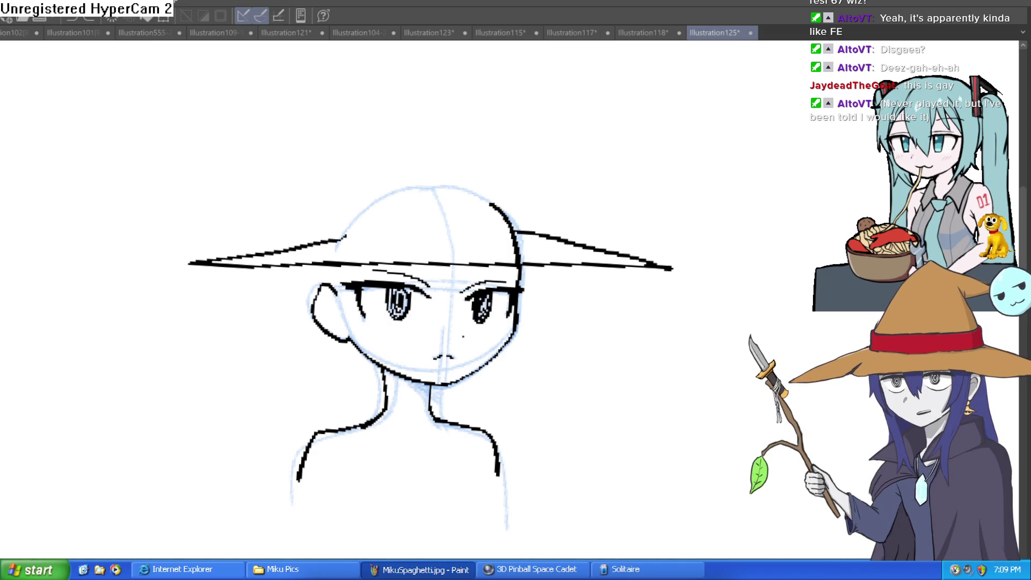
Mirror the canvas horizontally and zoom in on the left eye with a larger brush.
key(h)
drag(485, 299, 324, 238)
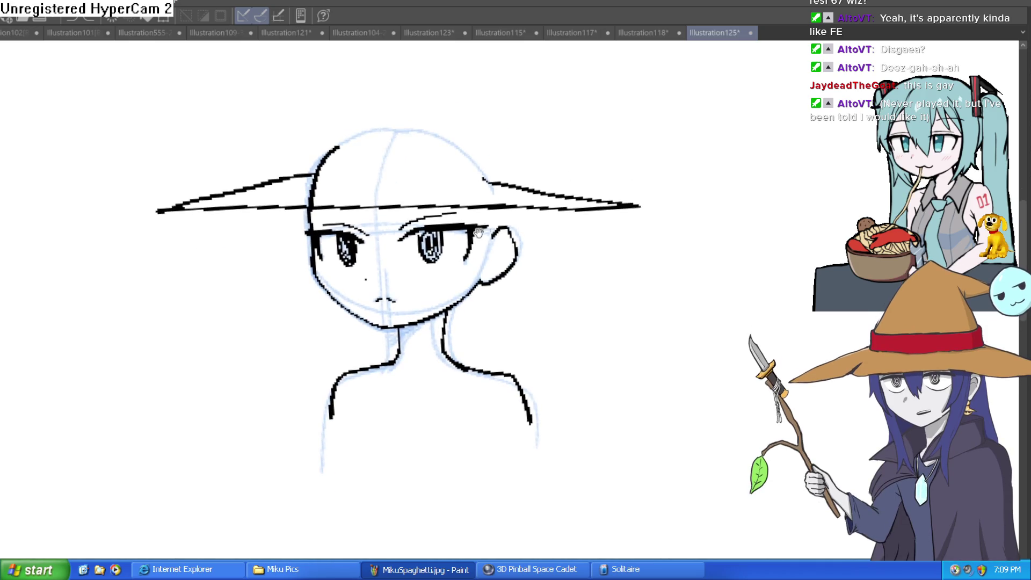
scroll(324, 238, up, 5)
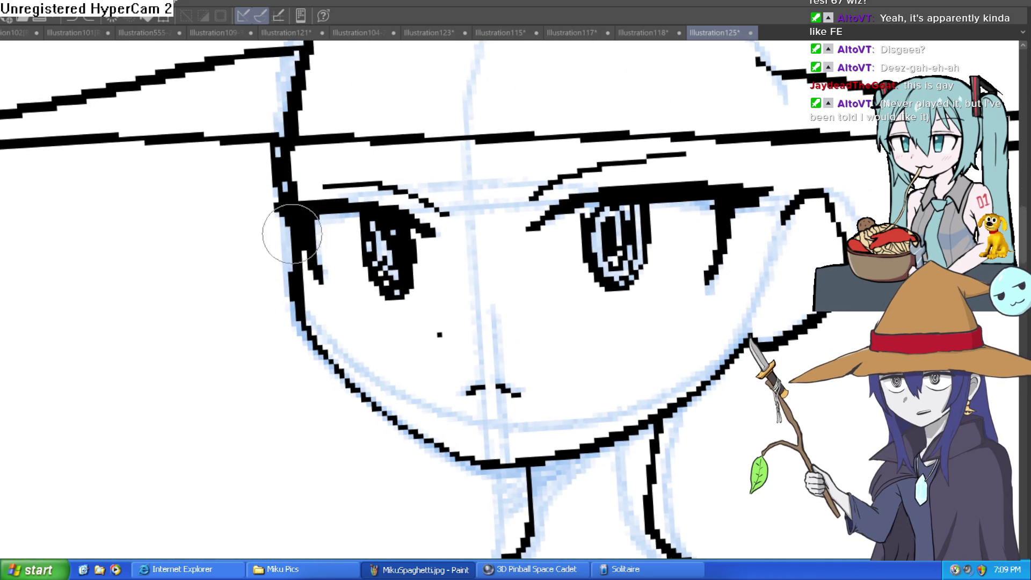
key(bracketright)
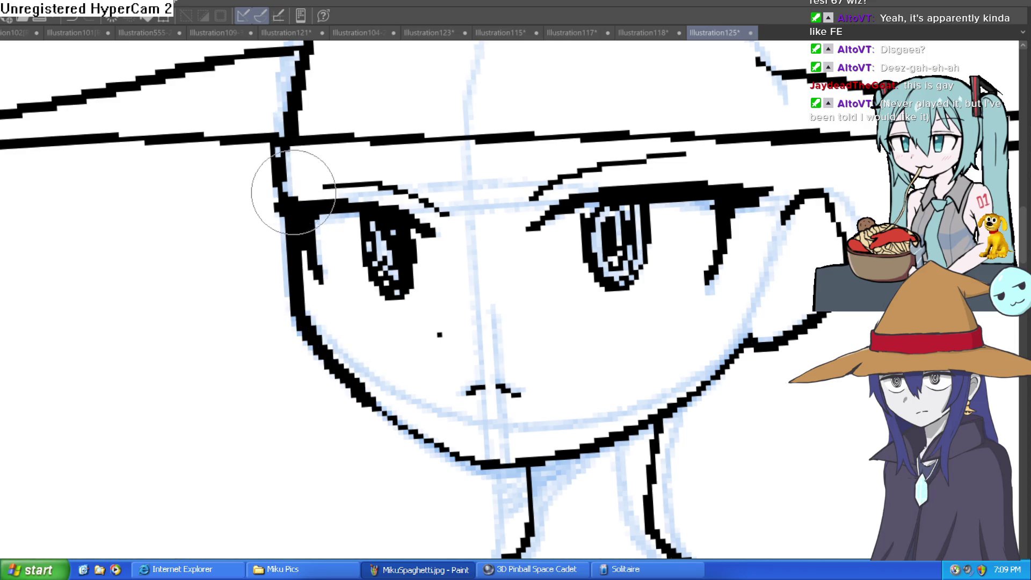
scroll(449, 249, right, 3)
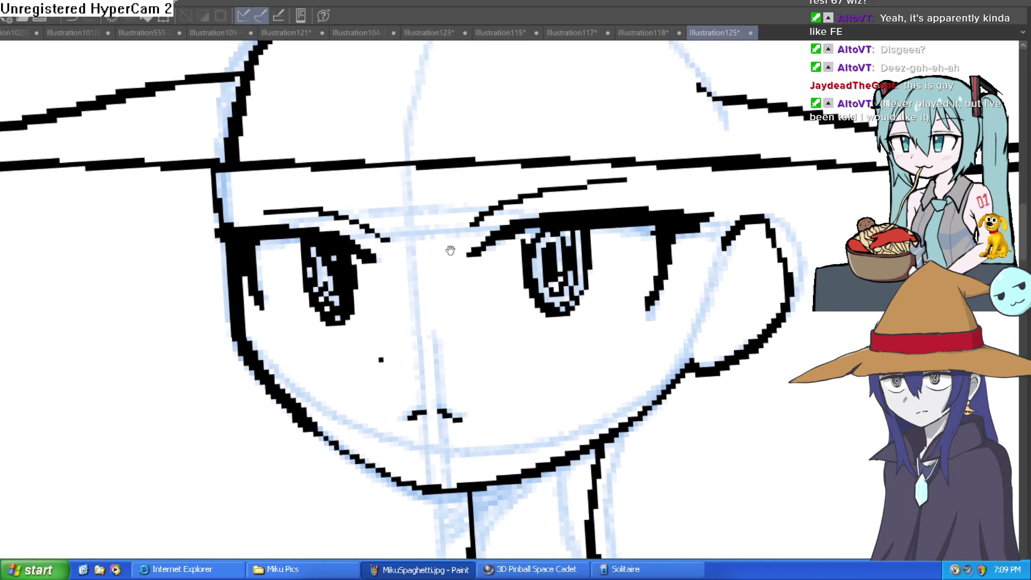
scroll(317, 301, up, 2)
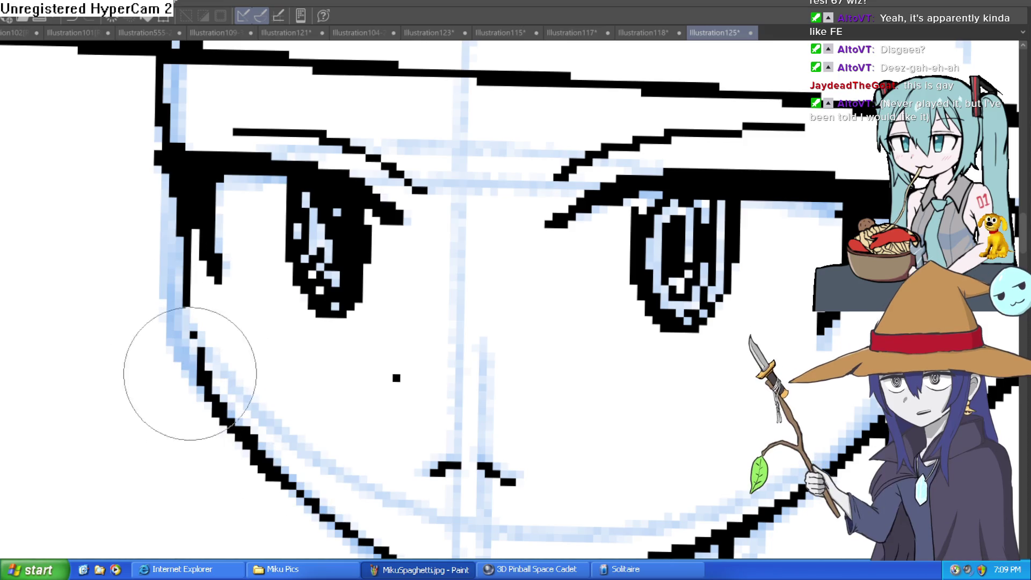
Repaint the face outline beside the left eye with a bolder stroke, then zoom back out.
mouse_move(213, 194)
mouse_down()
mouse_move(172, 277)
mouse_move(184, 237)
mouse_move(172, 196)
mouse_move(184, 403)
mouse_move(179, 348)
mouse_up()
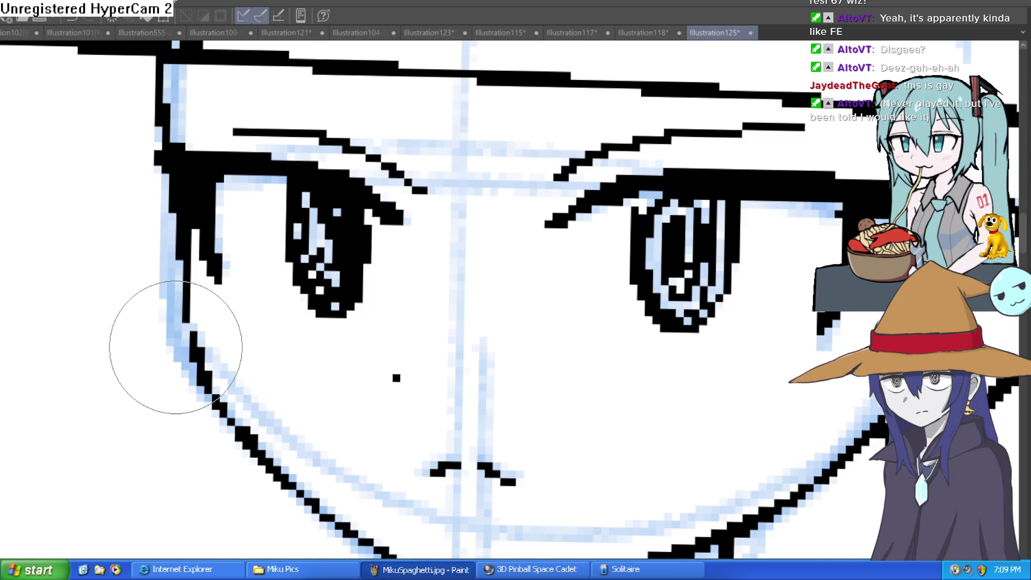
mouse_move(396, 230)
mouse_down()
mouse_move(407, 210)
mouse_move(477, 184)
mouse_move(477, 217)
mouse_move(472, 208)
mouse_move(491, 194)
mouse_up()
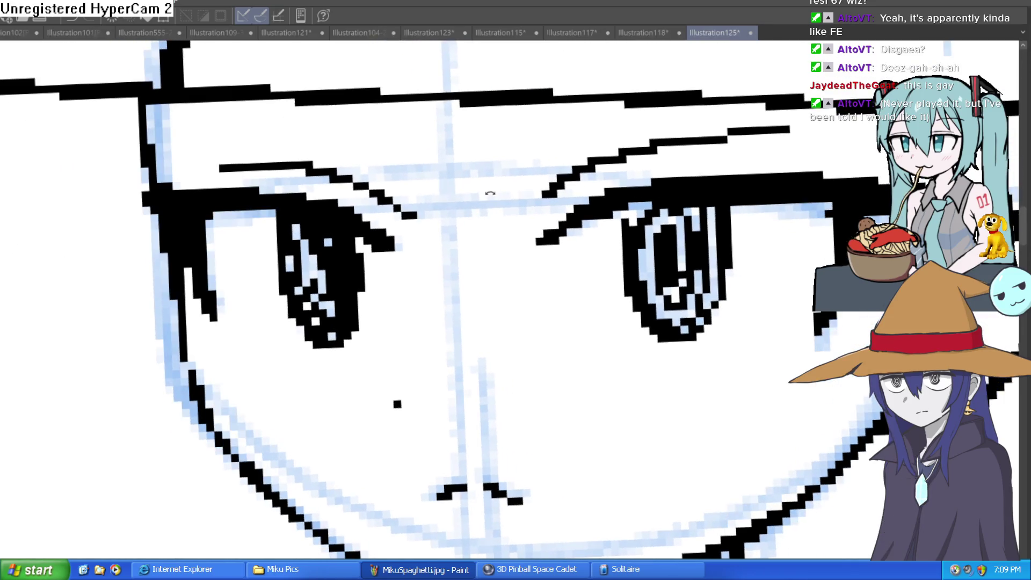
scroll(490, 193, down, 2)
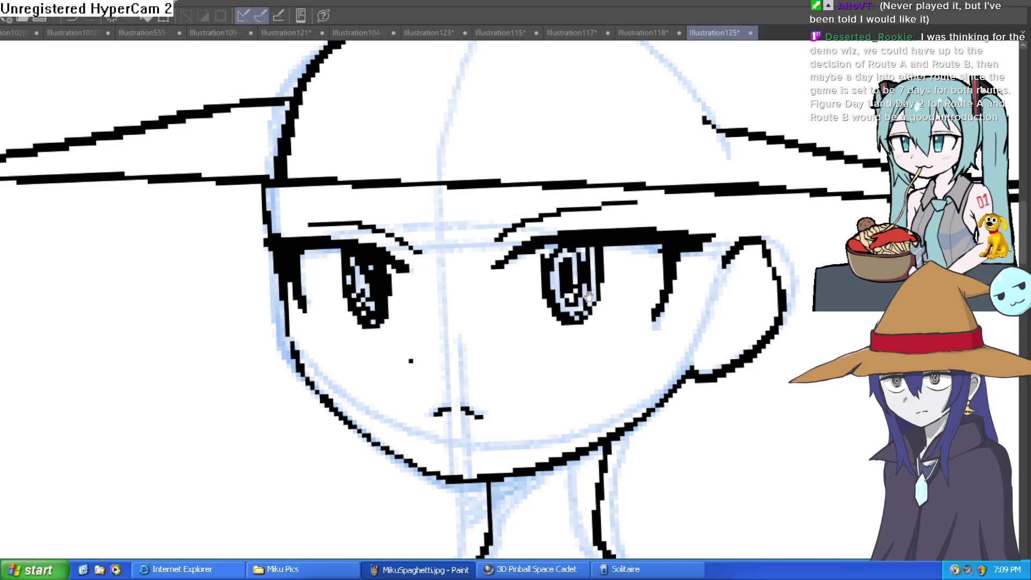
scroll(589, 297, down, 1)
scroll(431, 187, up, 1)
scroll(430, 187, down, 3)
scroll(343, 137, up, 3)
Draw a V-shaped bang strand crossing the face down to the nose.
mouse_move(342, 124)
mouse_down()
mouse_move(397, 262)
mouse_move(419, 140)
mouse_up()
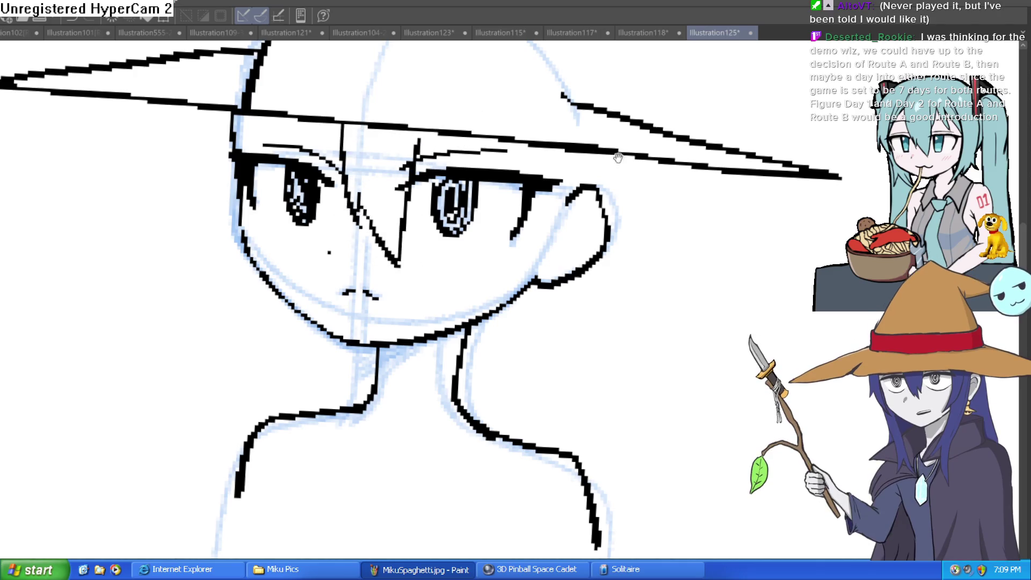
scroll(613, 160, down, 2)
scroll(521, 104, up, 2)
drag(521, 104, 523, 109)
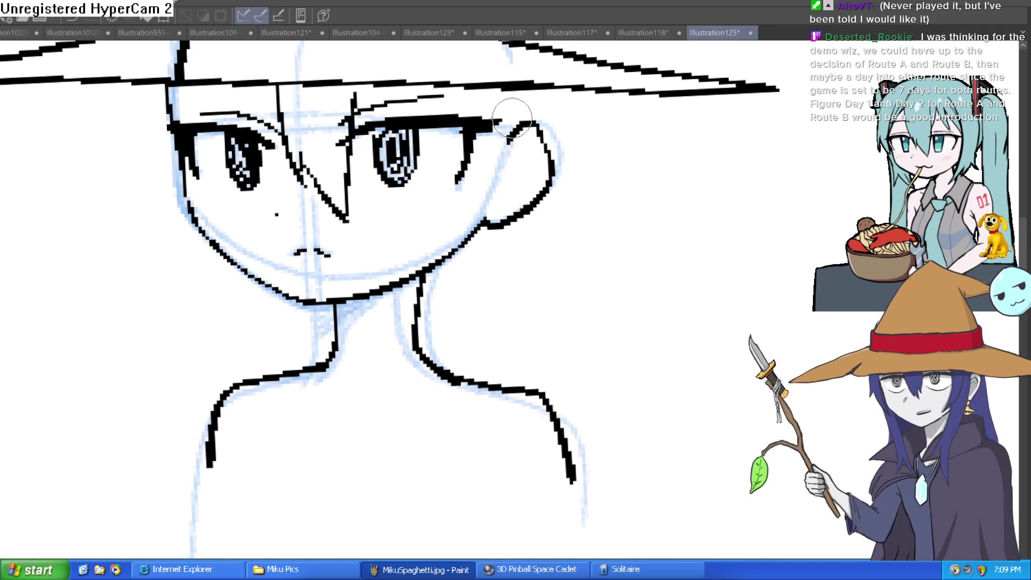
drag(512, 117, 502, 128)
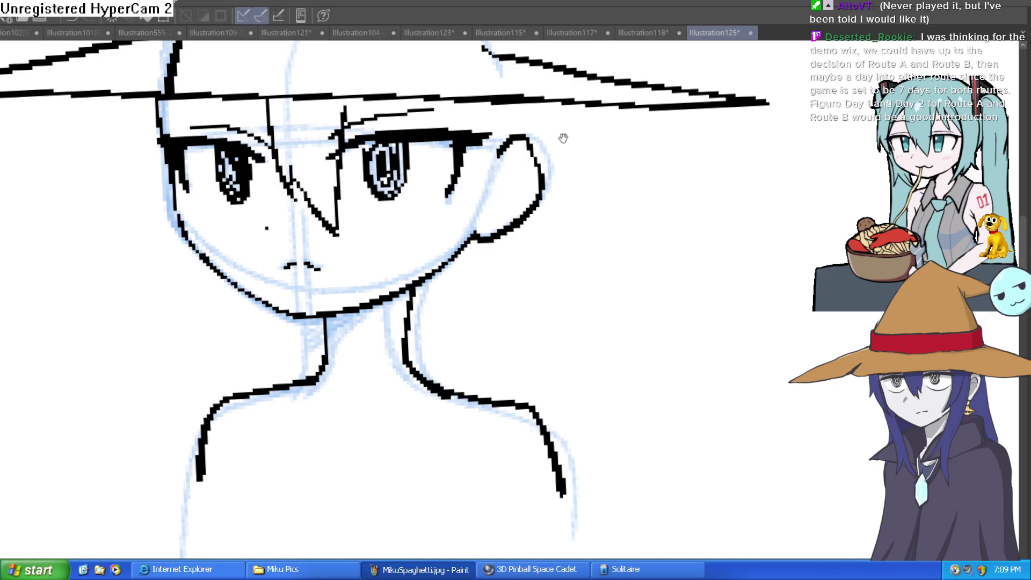
Erase the old ear stroke and draw long hair strands from the brim past the neckline.
scroll(563, 139, down, 2)
mouse_move(481, 194)
mouse_down()
mouse_move(524, 169)
mouse_move(537, 124)
mouse_move(514, 129)
mouse_up()
drag(472, 95, 435, 349)
mouse_move(436, 308)
mouse_down()
mouse_move(451, 301)
mouse_move(482, 373)
mouse_up()
drag(479, 290, 480, 341)
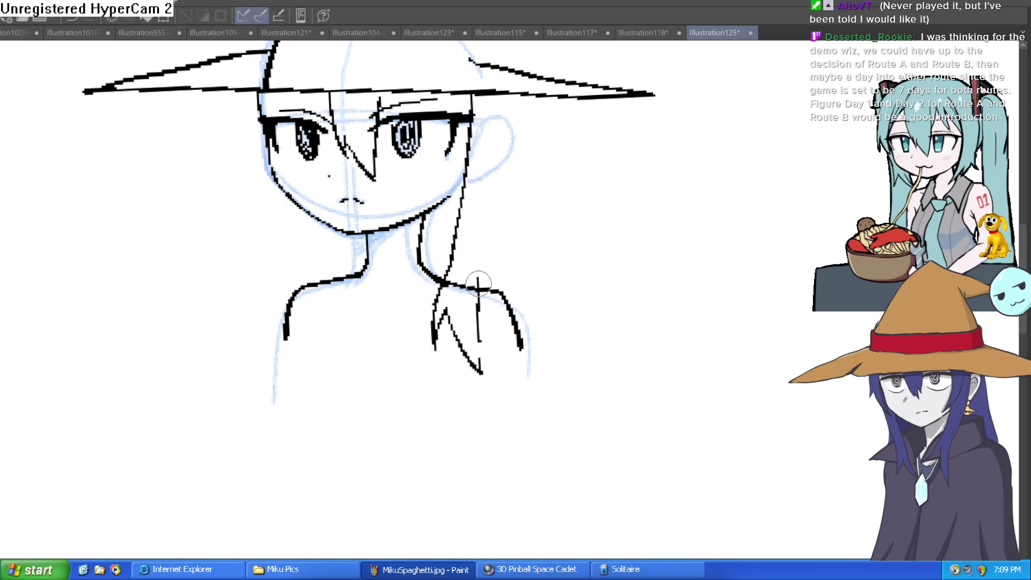
drag(491, 224, 476, 217)
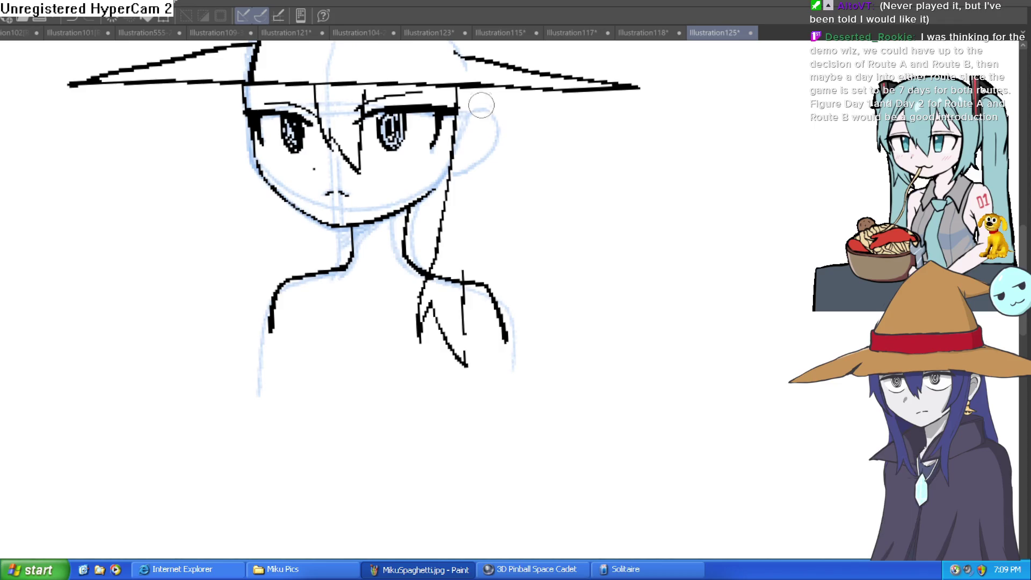
drag(485, 92, 464, 284)
Redraw the curved ear right of the face, then erase the right eye's inner lines.
mouse_move(484, 110)
mouse_down()
mouse_move(504, 129)
mouse_move(483, 170)
mouse_up()
key(ctrl+z)
mouse_move(483, 111)
mouse_down()
mouse_move(501, 116)
mouse_move(498, 149)
mouse_move(482, 171)
mouse_up()
drag(430, 195, 450, 169)
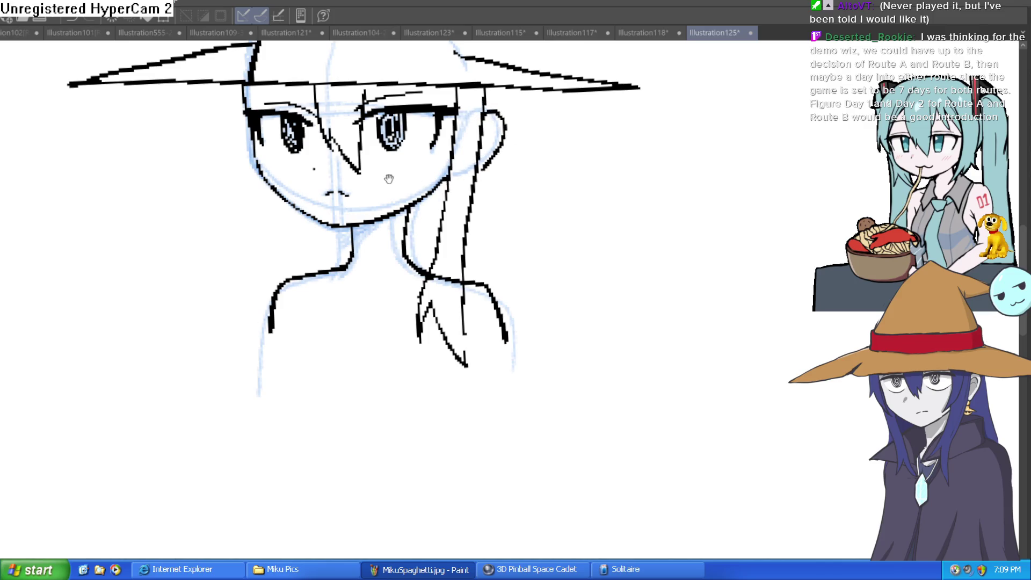
drag(389, 179, 393, 206)
drag(395, 155, 392, 149)
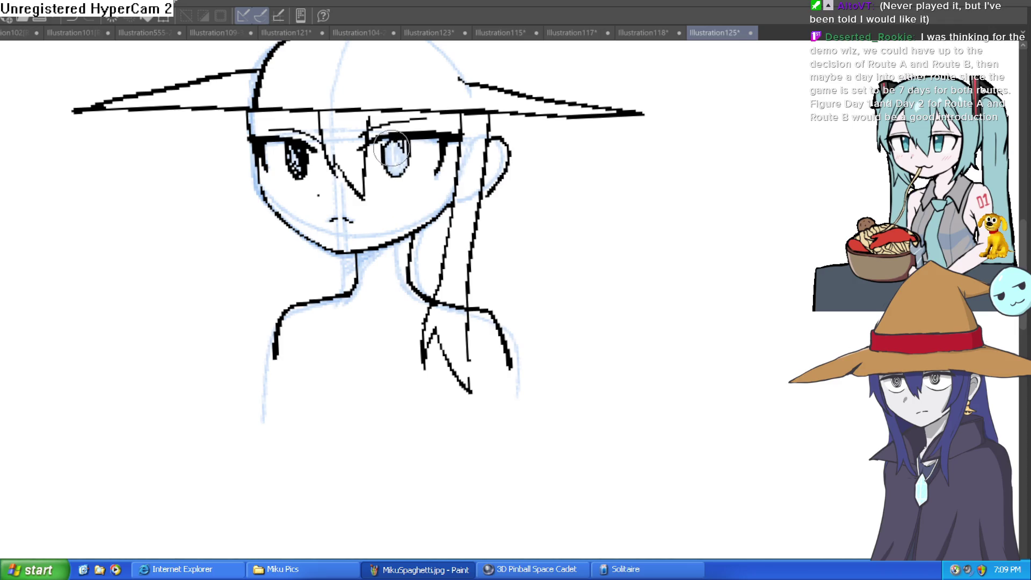
Erase the filled pupil of the left eye and zoom in on the eyes.
drag(308, 161, 297, 154)
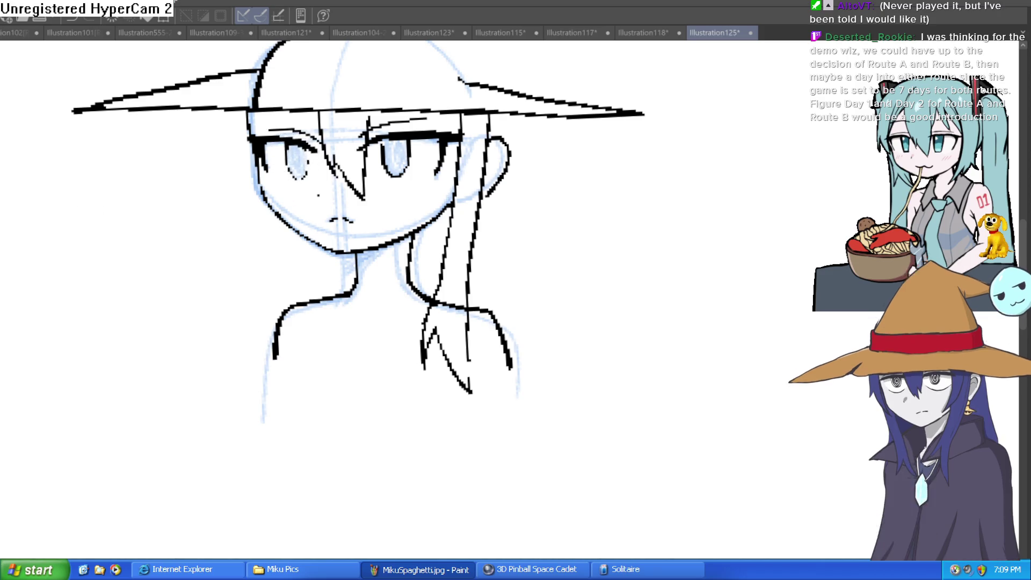
drag(418, 170, 399, 186)
click(336, 184)
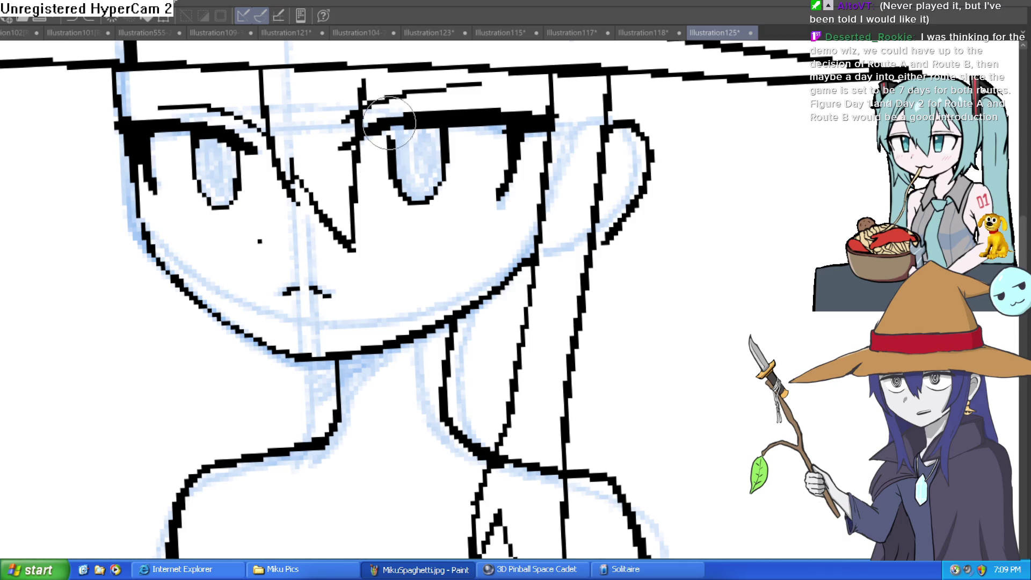
drag(623, 134, 578, 137)
Erase the brim line behind the head where it overlaps the head curve.
scroll(578, 137, down, 5)
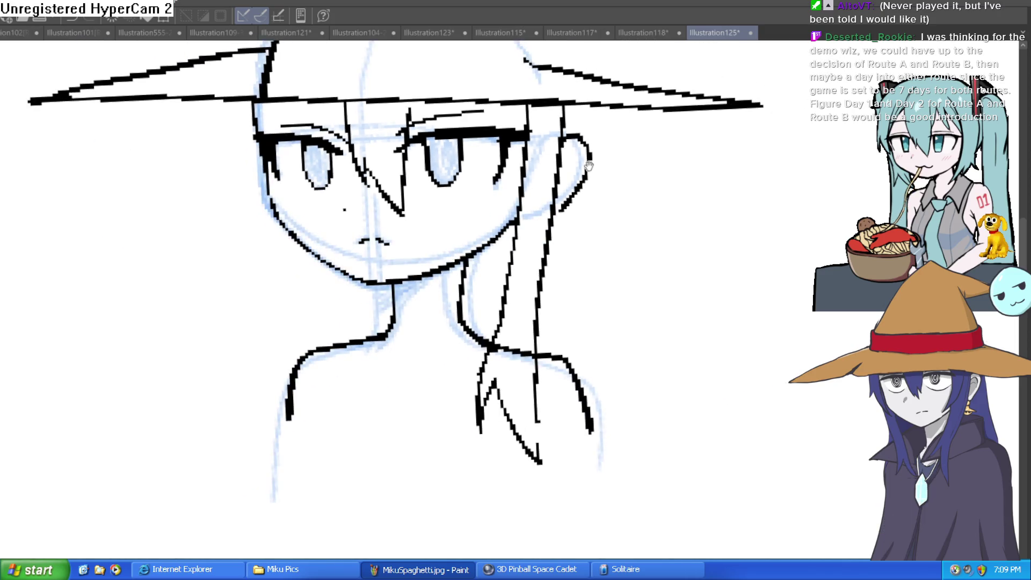
drag(513, 155, 529, 157)
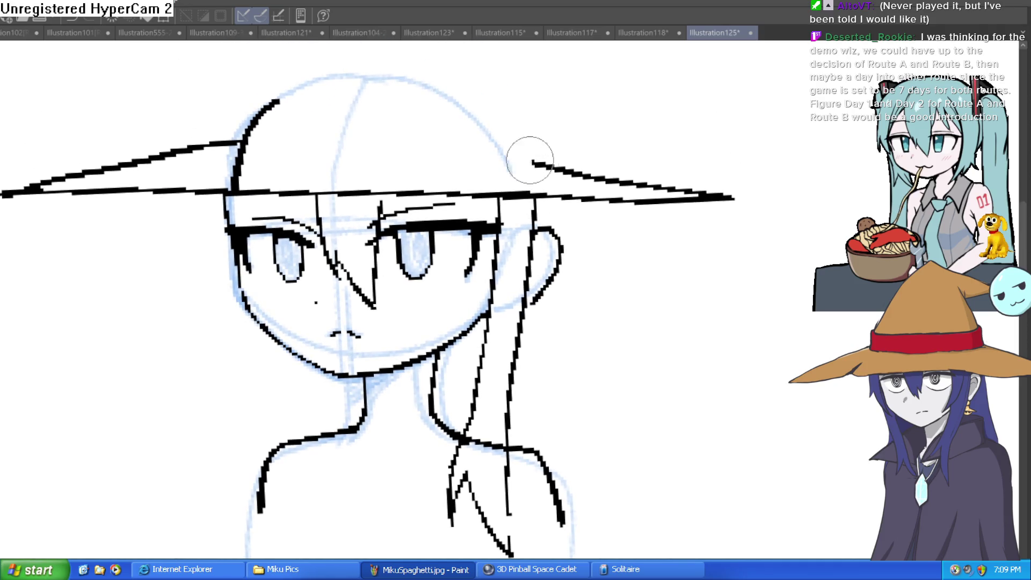
mouse_move(231, 145)
mouse_down()
mouse_move(249, 166)
mouse_move(272, 108)
mouse_up()
drag(463, 139, 435, 166)
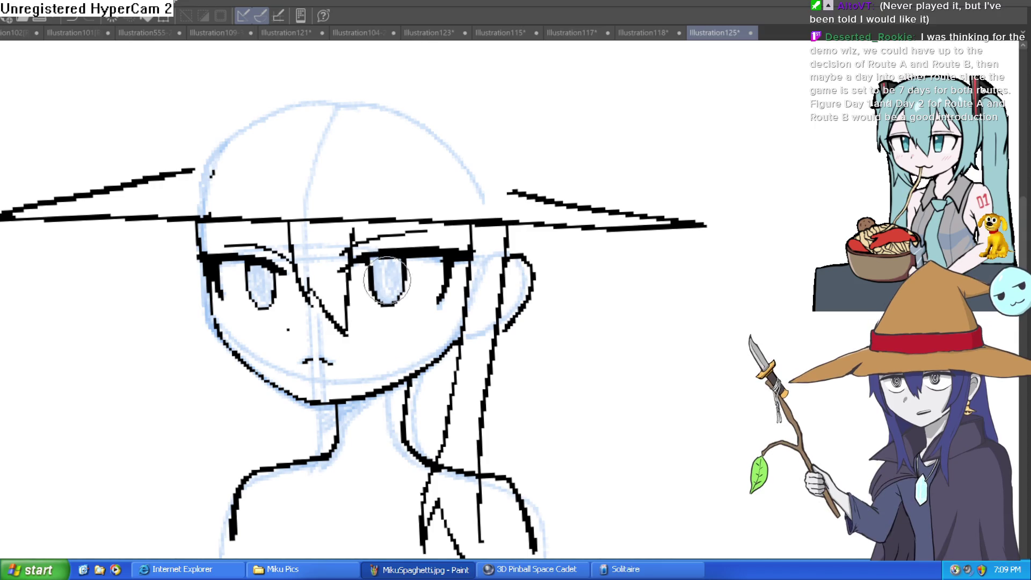
Draw a solid black pupil in the right eye and save the illustration.
scroll(388, 272, up, 1)
drag(389, 262, 391, 284)
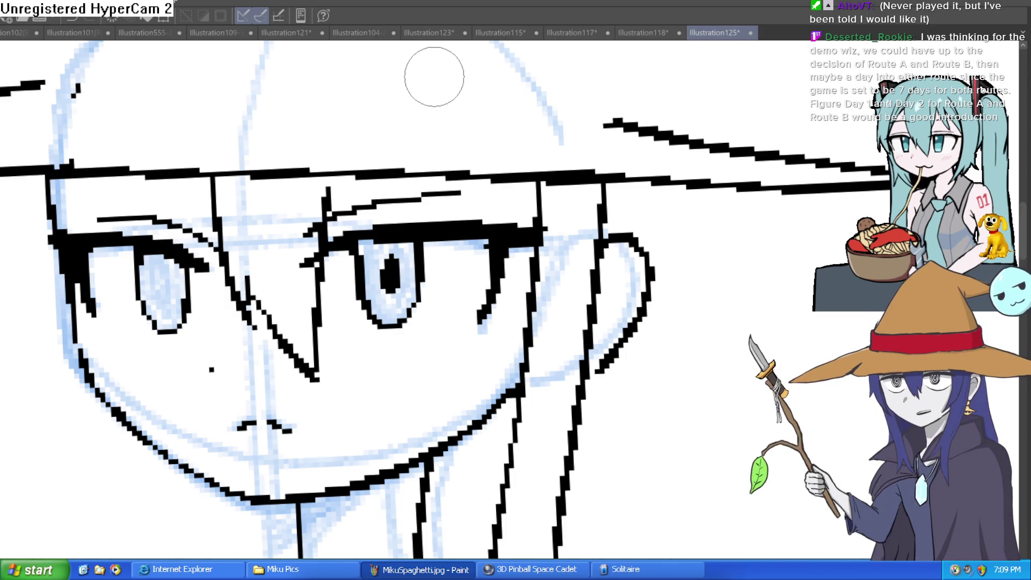
key(ctrl+s)
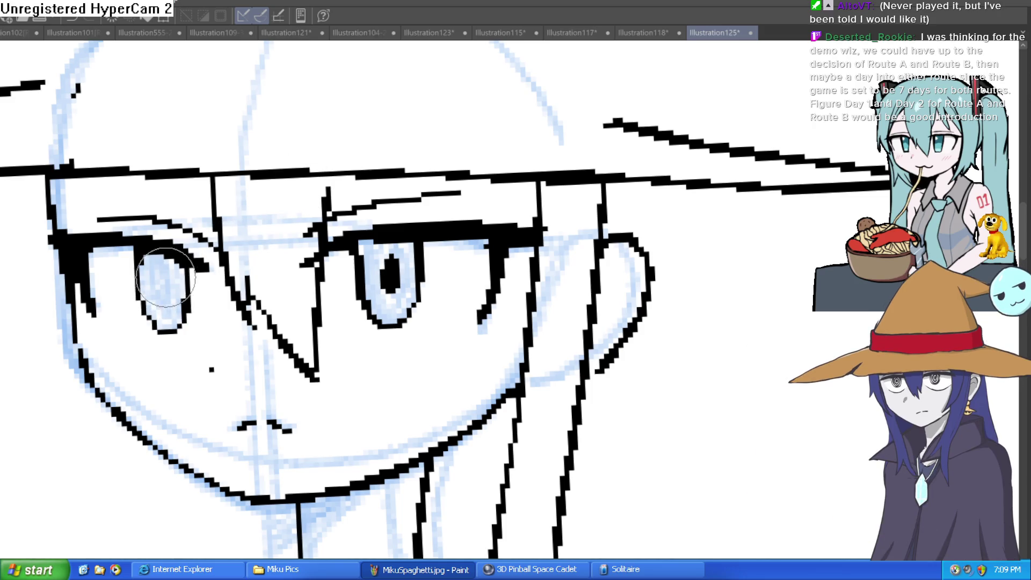
scroll(324, 260, down, 1)
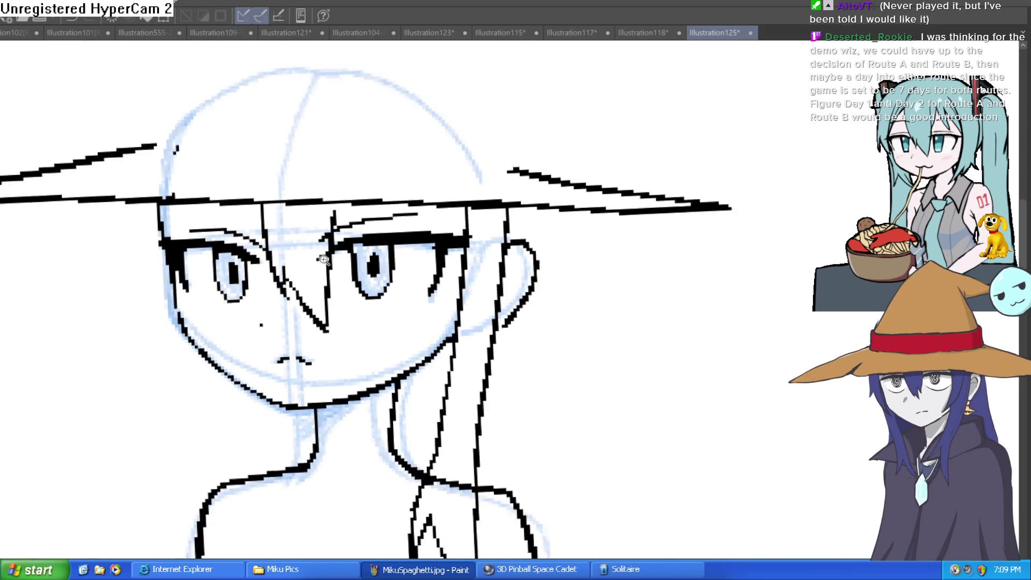
scroll(324, 260, down, 1)
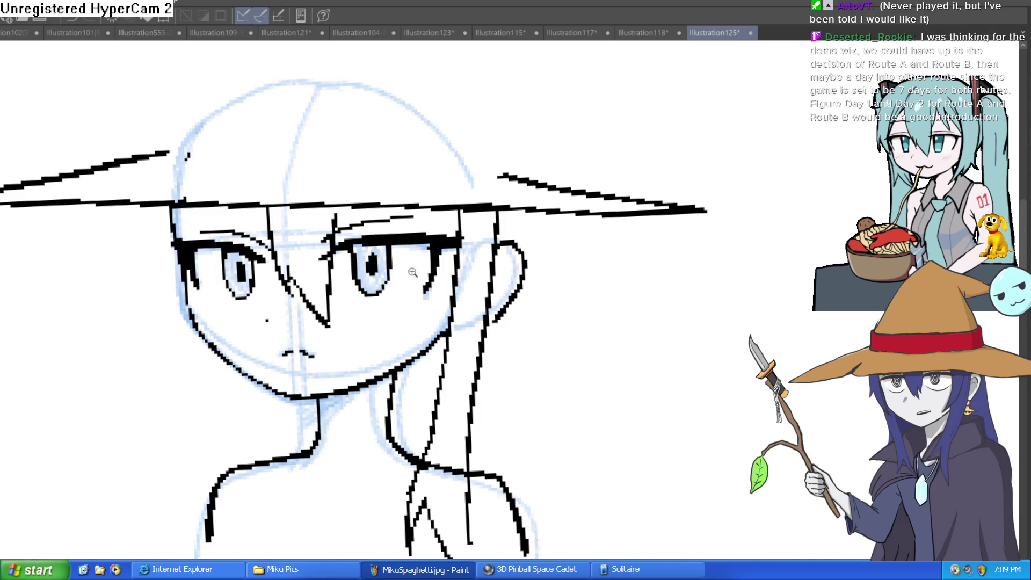
scroll(413, 272, down, 2)
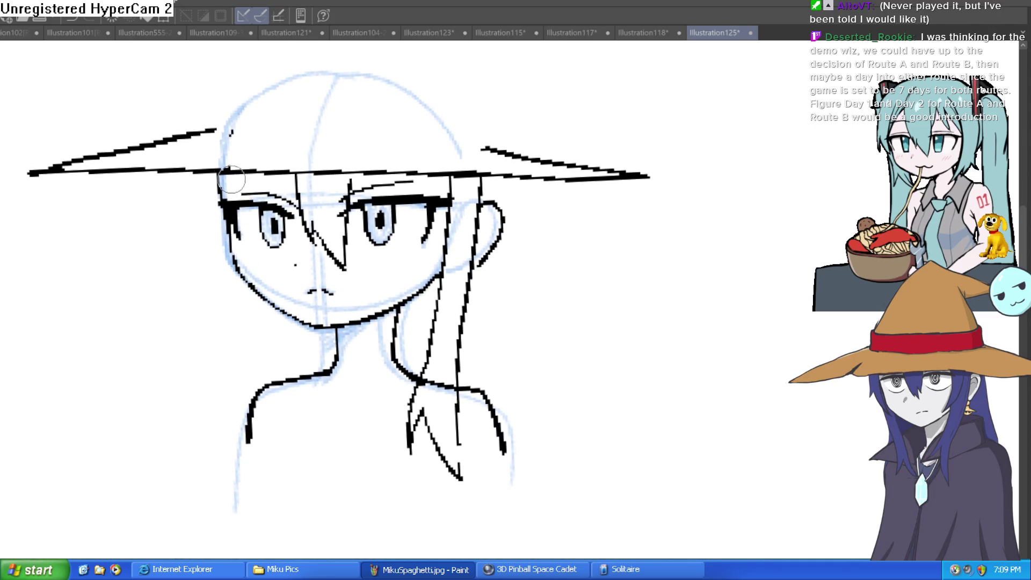
mouse_move(205, 176)
mouse_down()
mouse_move(235, 438)
mouse_move(282, 470)
mouse_up()
mouse_move(256, 311)
mouse_down()
mouse_move(245, 292)
mouse_move(245, 383)
mouse_up()
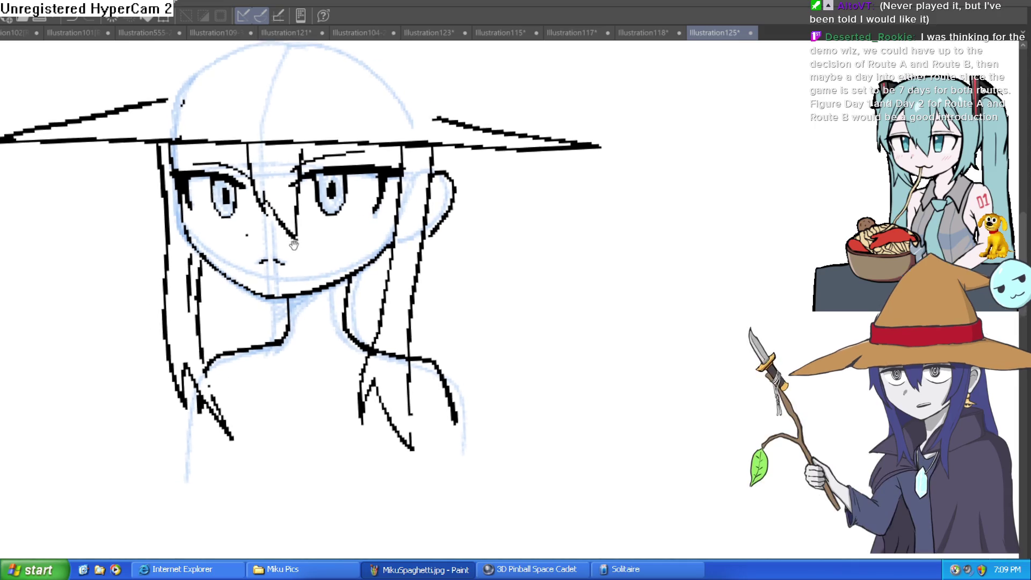
drag(72, 149, 37, 146)
drag(295, 257, 298, 285)
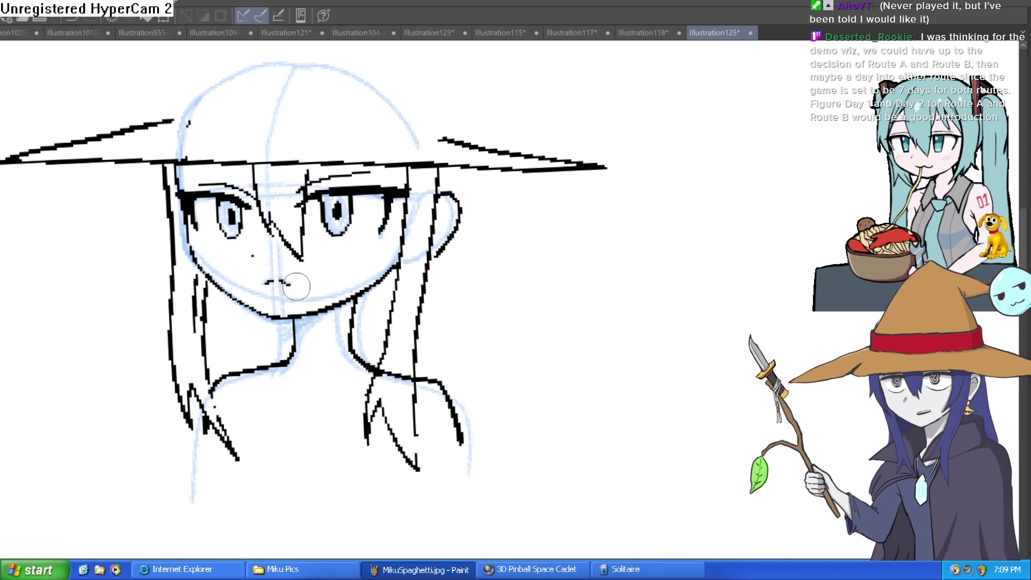
scroll(295, 289, up, 1)
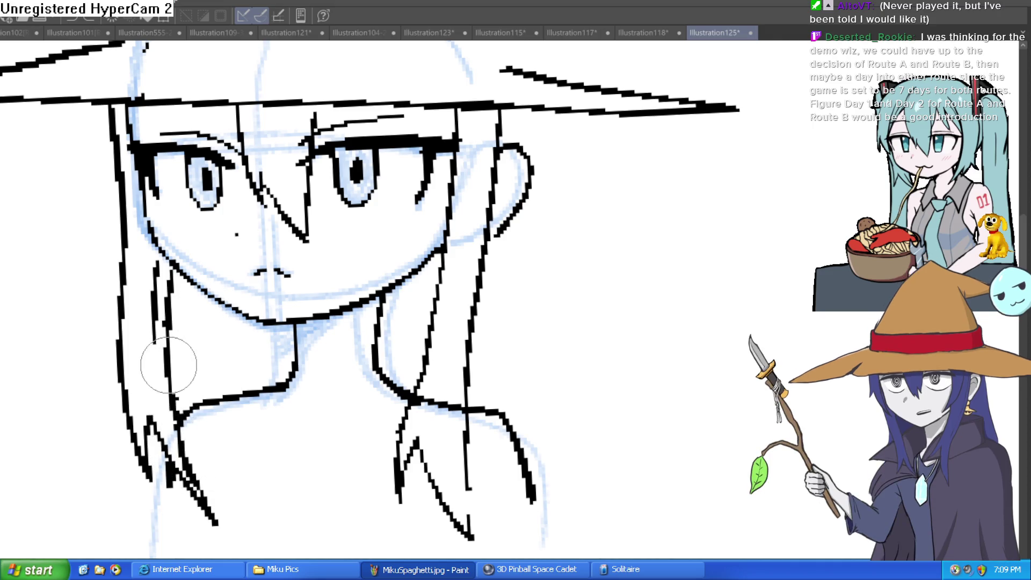
scroll(168, 396, down, 3)
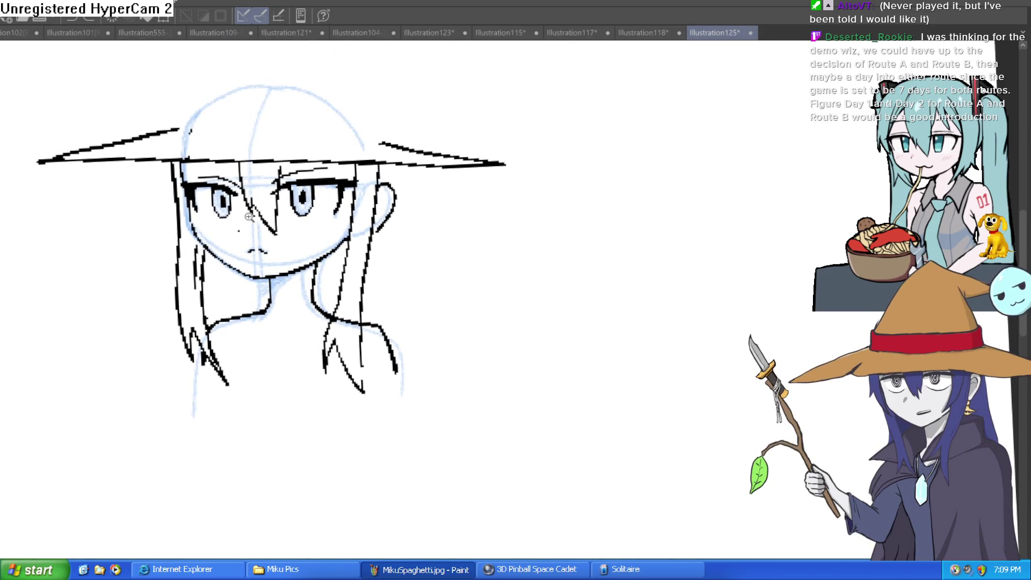
scroll(205, 188, up, 4)
scroll(223, 107, down, 2)
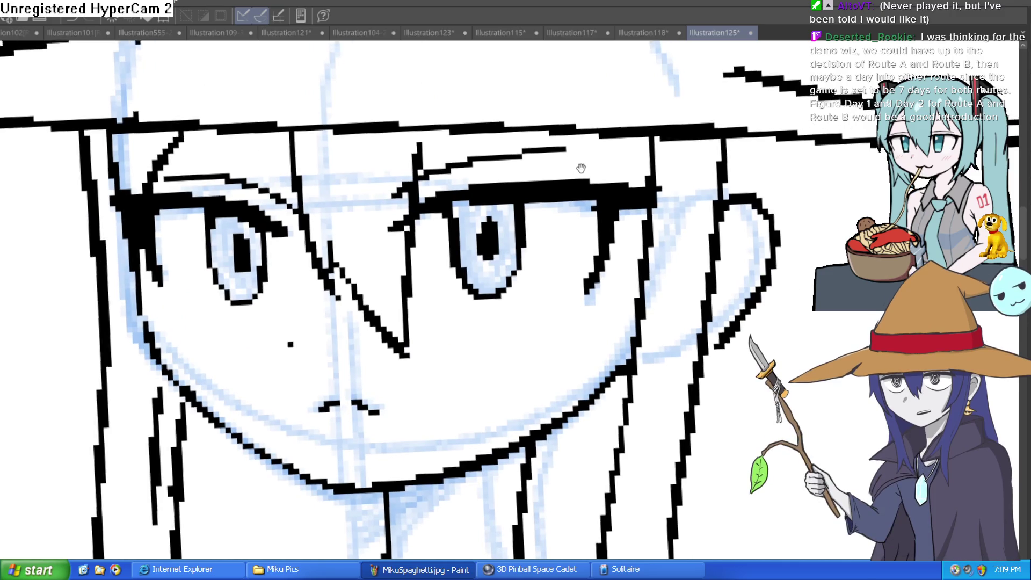
scroll(449, 161, up, 2)
scroll(515, 273, down, 2)
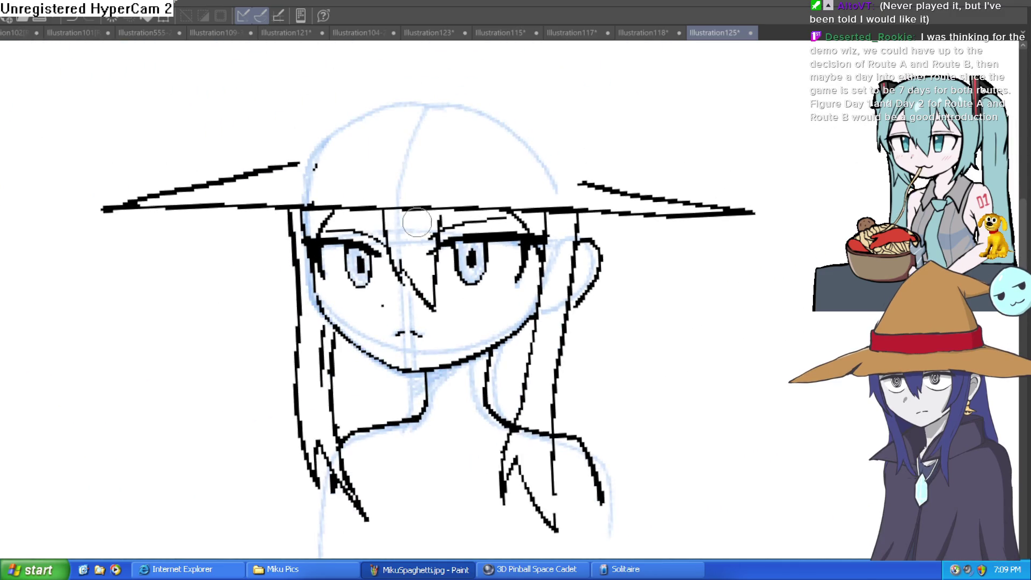
scroll(482, 218, up, 2)
scroll(483, 217, down, 4)
scroll(532, 228, up, 2)
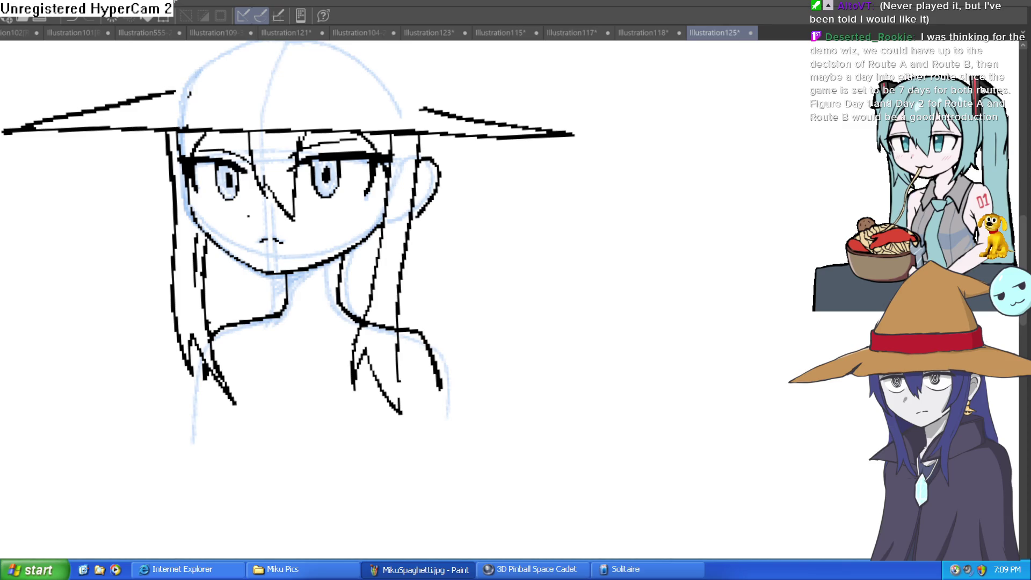
Ink hair strands under the brim and down both sides beside the chin.
drag(435, 139, 436, 352)
drag(411, 280, 414, 331)
drag(342, 258, 358, 321)
scroll(330, 266, up, 2)
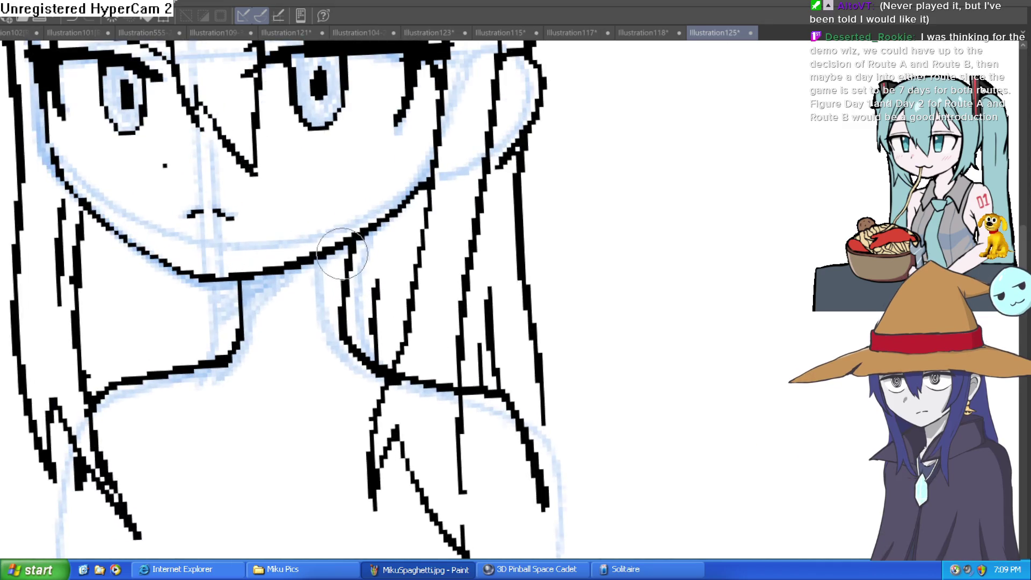
drag(334, 260, 353, 319)
Erase the jagged hair junction below the jawline and stray neck-line bits.
mouse_move(345, 243)
mouse_down()
mouse_move(352, 328)
mouse_move(341, 223)
mouse_up()
mouse_move(260, 296)
mouse_down()
mouse_move(241, 300)
mouse_move(237, 356)
mouse_move(202, 368)
mouse_up()
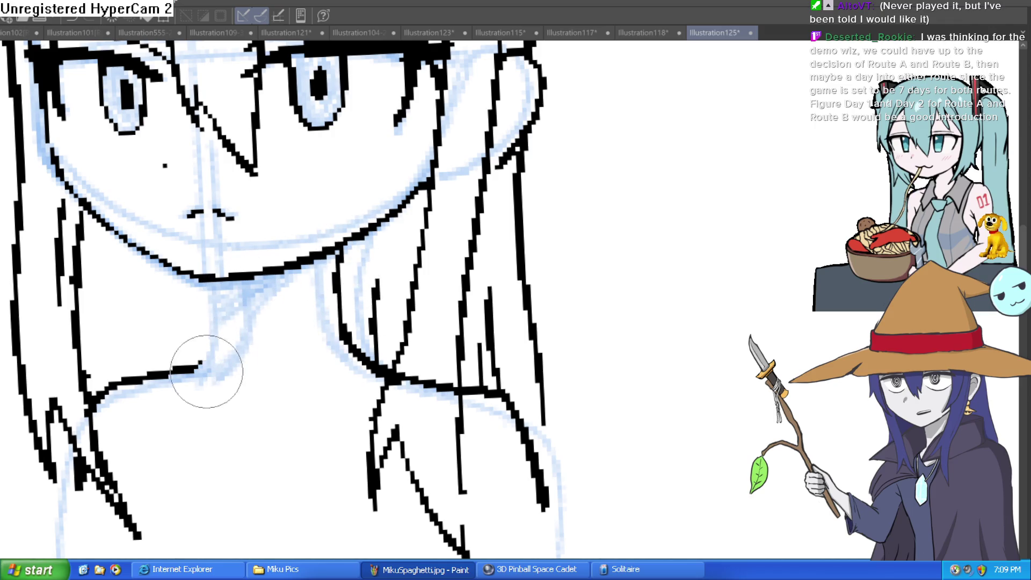
drag(141, 256, 135, 238)
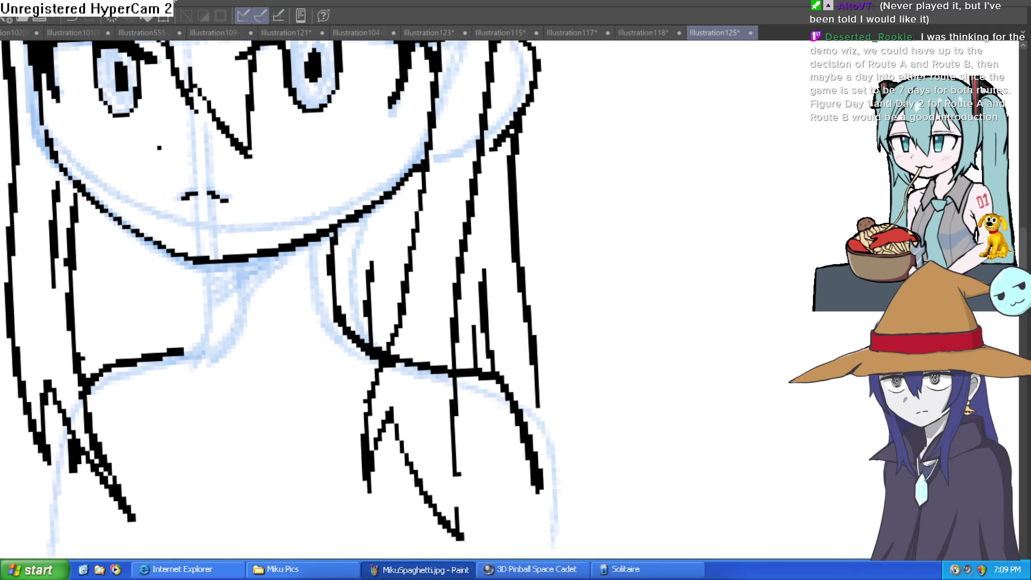
scroll(301, 328, up, 3)
Draw a neck line down from the jaw and a collar line running left, undoing the extra jaw stroke.
drag(221, 169, 203, 301)
drag(237, 244, 32, 319)
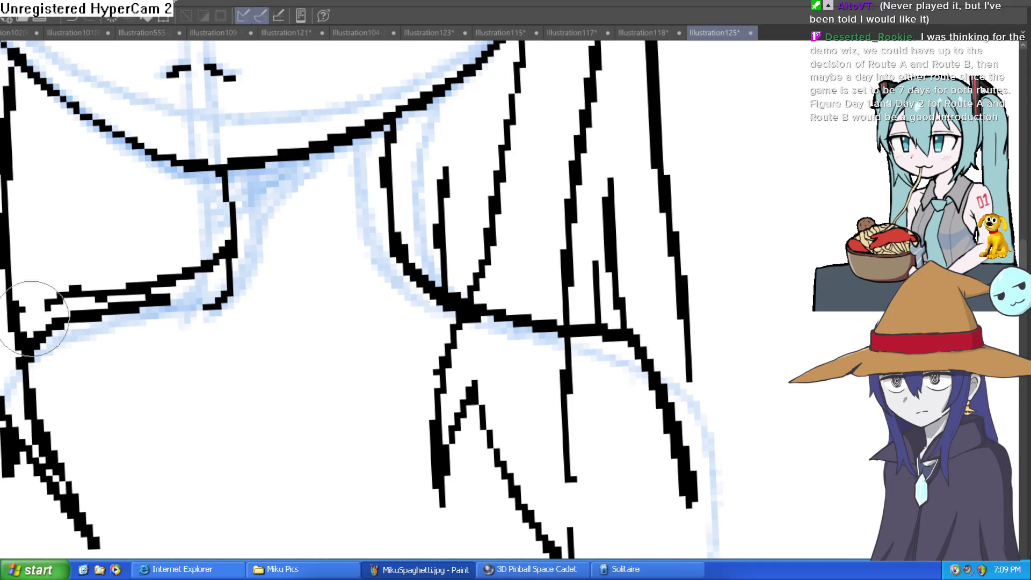
key(ctrl+z)
drag(352, 269, 319, 289)
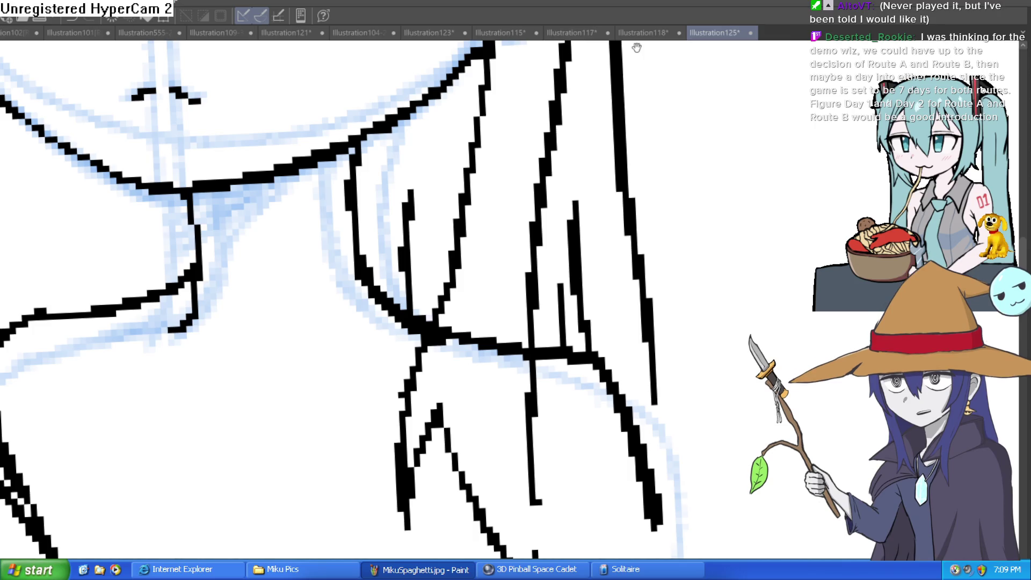
Close the gap joining the hair line to the collar, then view the whole face and hat.
click(367, 229)
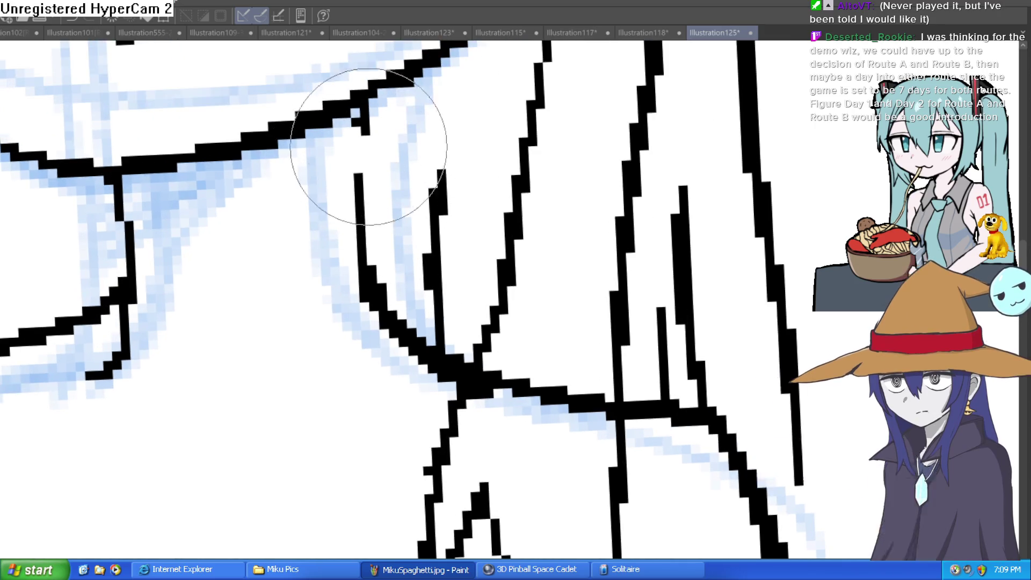
drag(365, 105, 356, 175)
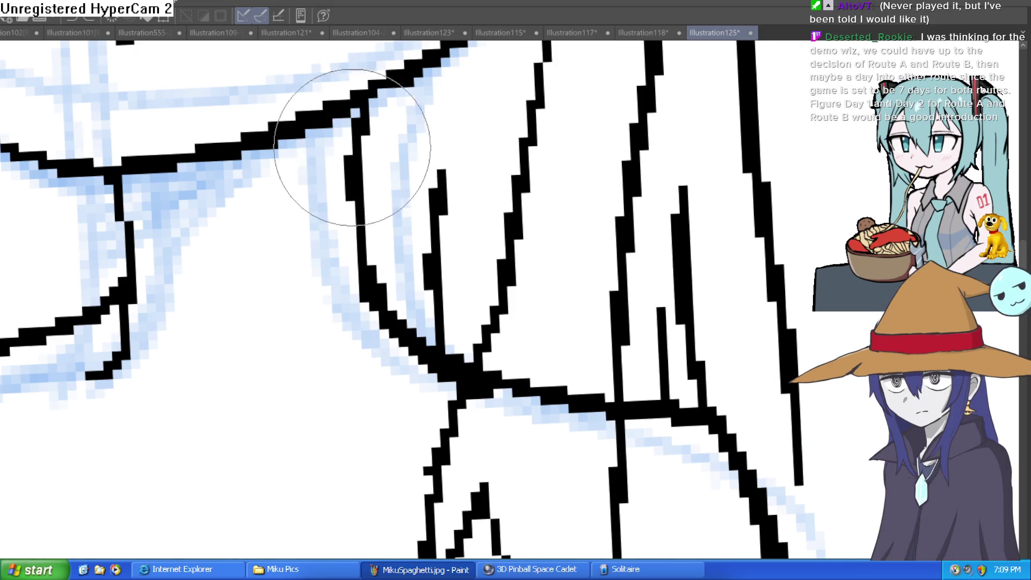
scroll(530, 209, down, 5)
drag(529, 210, 490, 279)
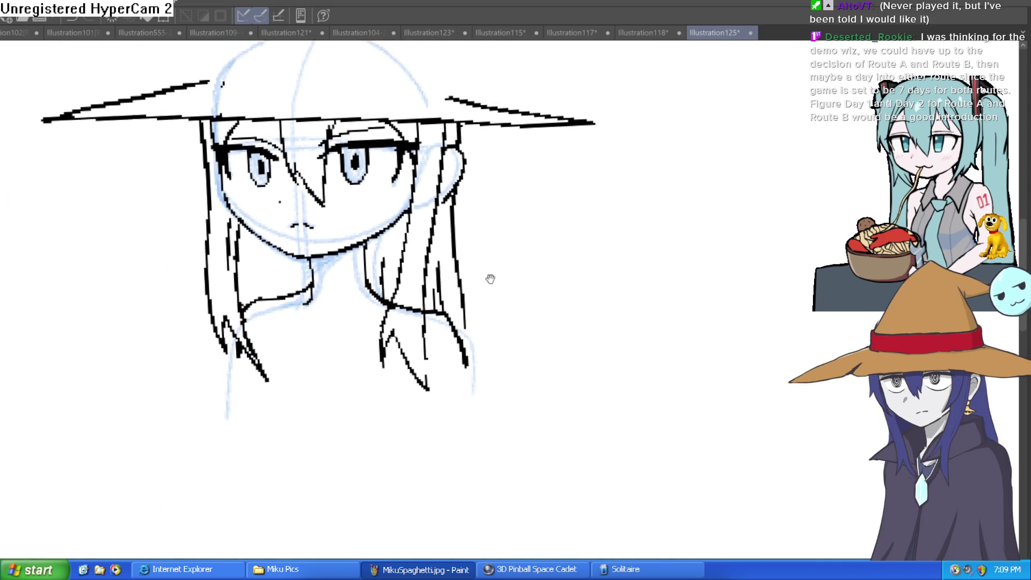
Ink a short neck line down from the chin, undoing its rough end, then show the whole head.
scroll(322, 268, up, 3)
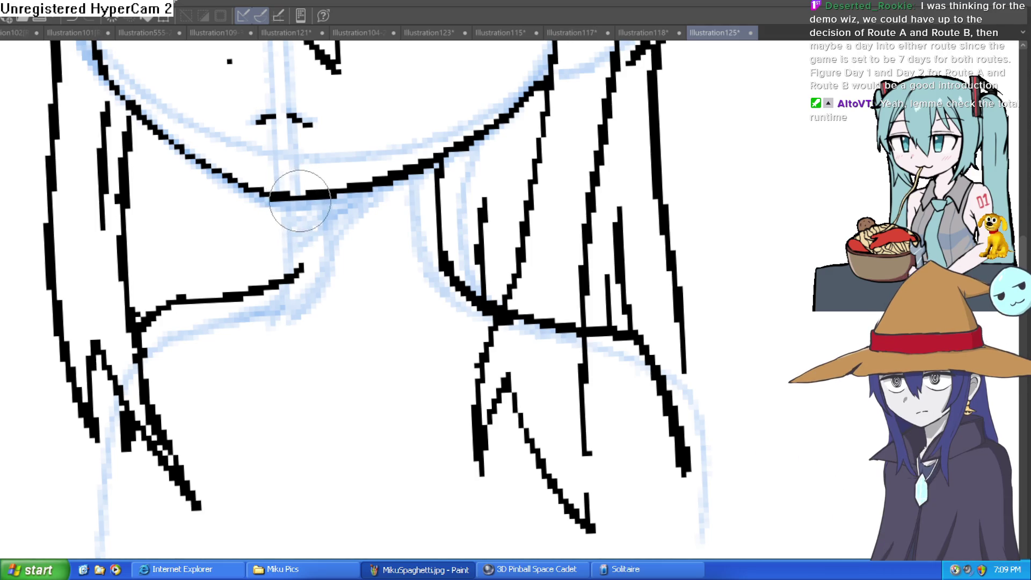
mouse_move(330, 200)
mouse_down()
mouse_move(318, 284)
mouse_move(301, 279)
mouse_move(317, 270)
mouse_up()
key(ctrl+z)
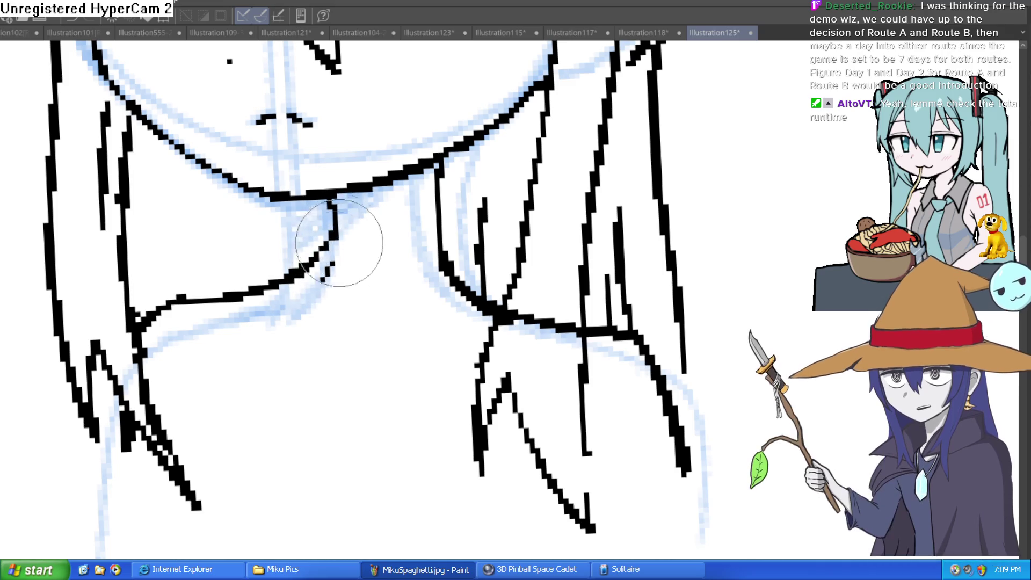
scroll(329, 271, down, 5)
mouse_move(587, 203)
mouse_down()
mouse_move(555, 230)
mouse_move(548, 266)
mouse_move(525, 273)
mouse_up()
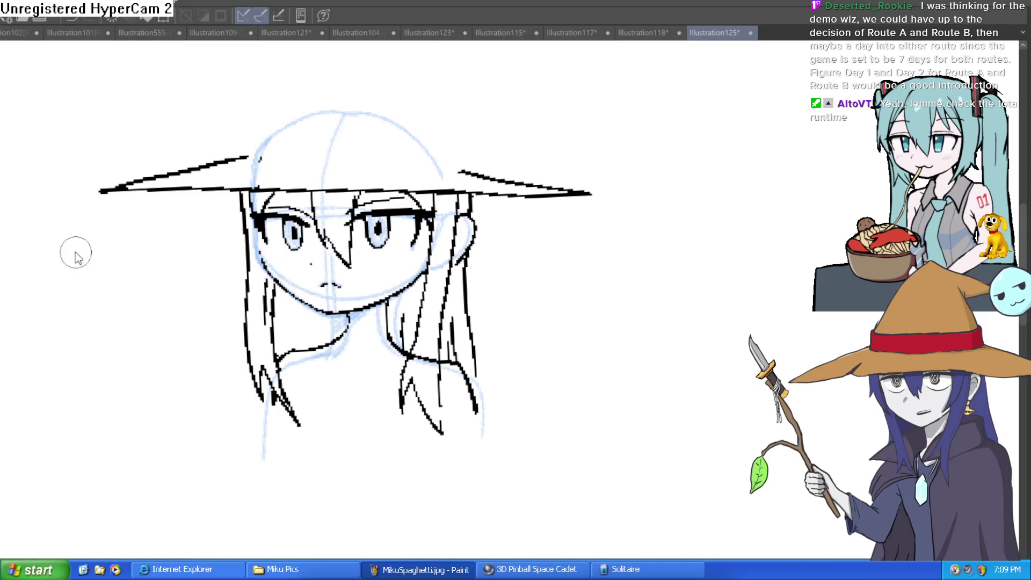
Rotate and pan the view, then reset it upright on a close-up of the face and neck.
scroll(252, 262, up, 2)
scroll(247, 265, down, 2)
scroll(474, 317, down, 2)
drag(684, 252, 518, 137)
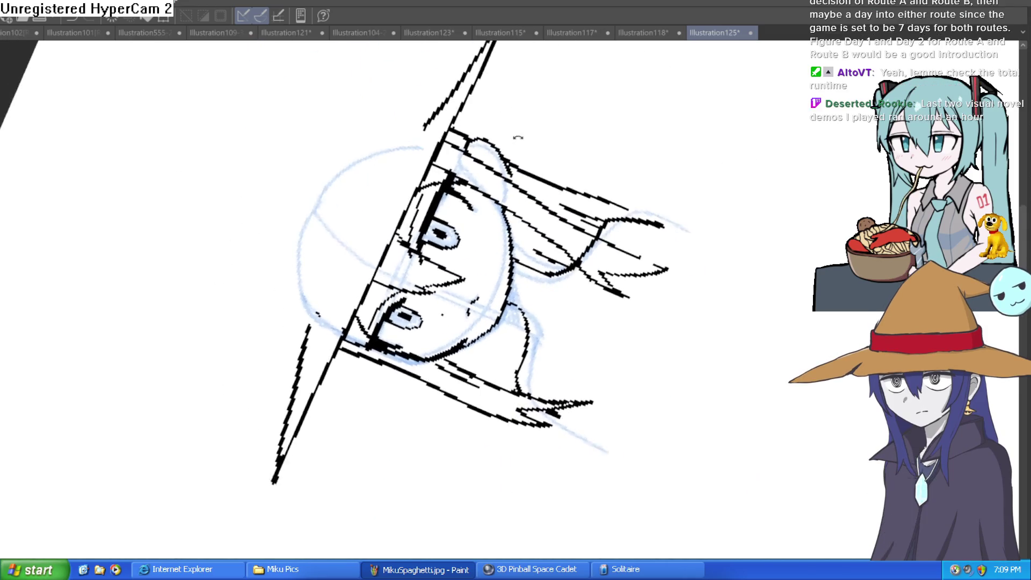
scroll(468, 303, up, 3)
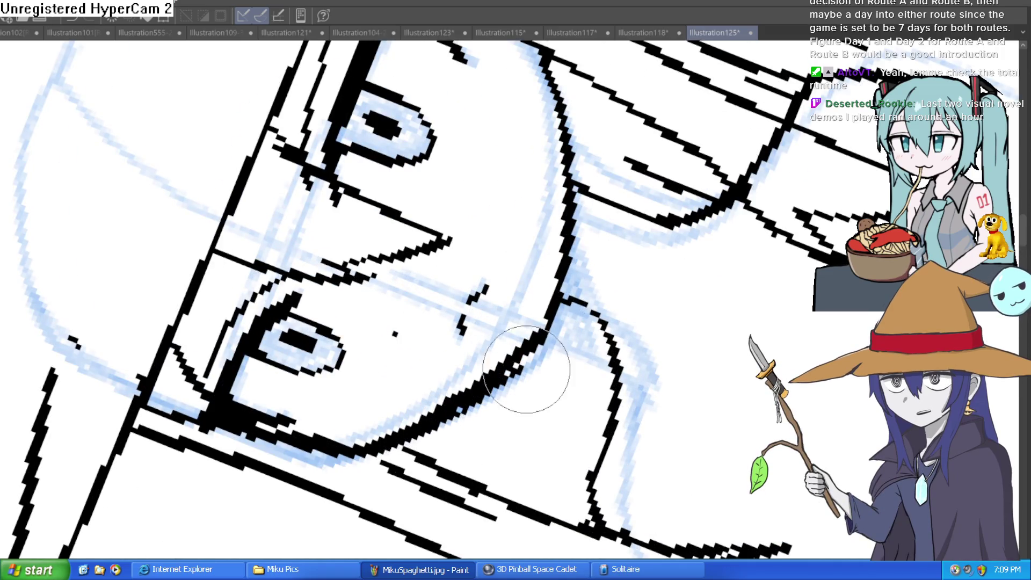
drag(449, 415, 630, 316)
scroll(630, 316, down, 5)
drag(683, 195, 566, 237)
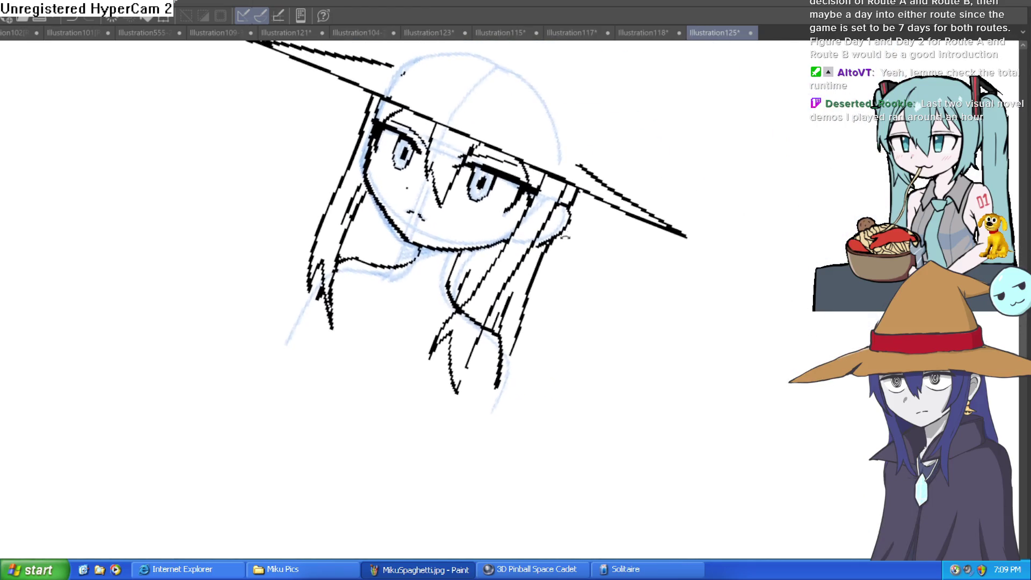
key(ctrl+0)
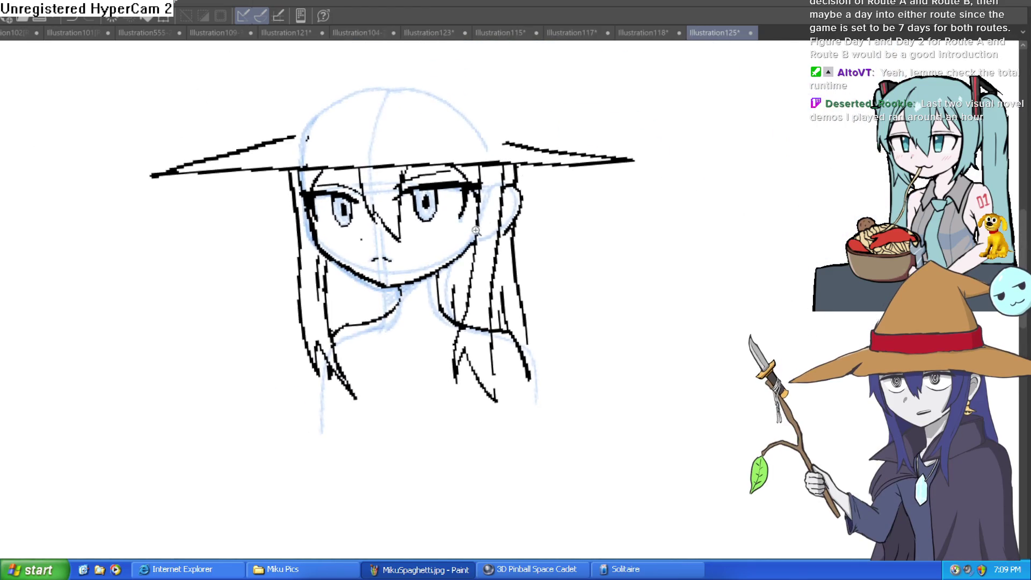
scroll(476, 231, up, 5)
mouse_move(476, 230)
mouse_down()
mouse_move(605, 255)
mouse_move(604, 236)
mouse_move(620, 220)
mouse_up()
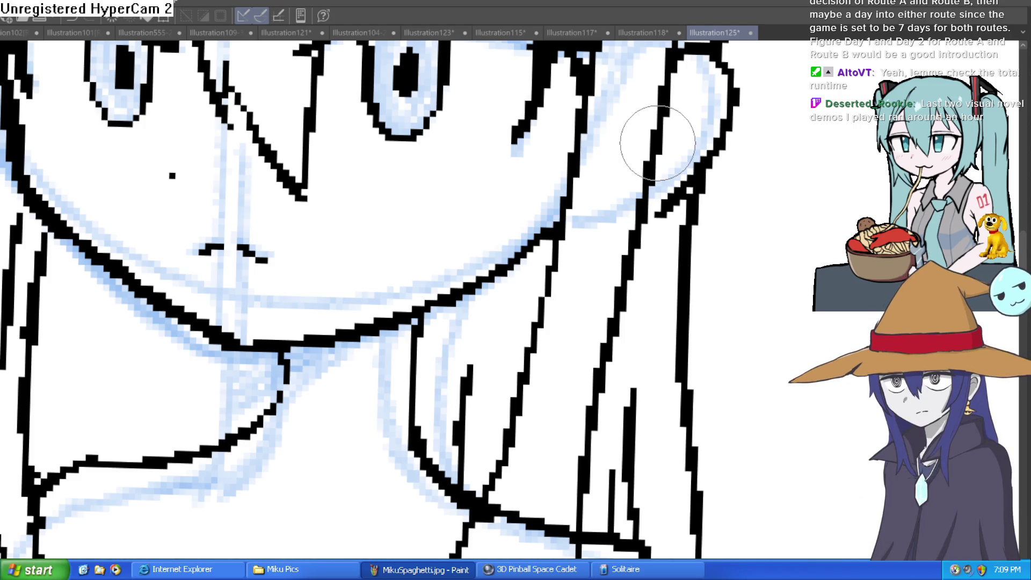
mouse_move(540, 229)
mouse_down()
mouse_move(539, 173)
mouse_move(535, 201)
mouse_up()
scroll(539, 173, down, 3)
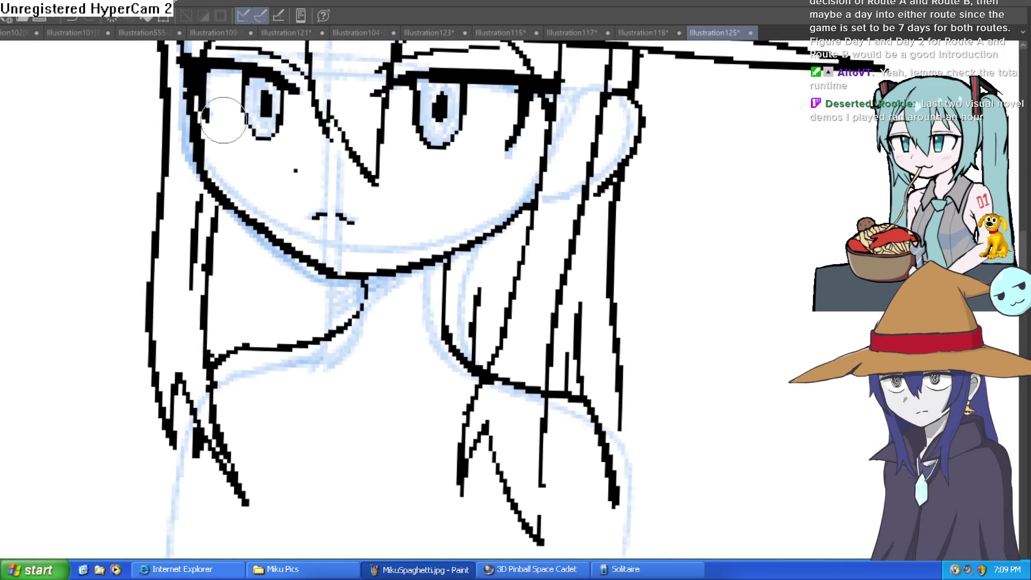
Ink a line from the left hair along the jawline, then straighten the view and zoom out.
mouse_move(202, 159)
mouse_down()
mouse_move(247, 231)
mouse_move(365, 288)
mouse_move(468, 297)
mouse_up()
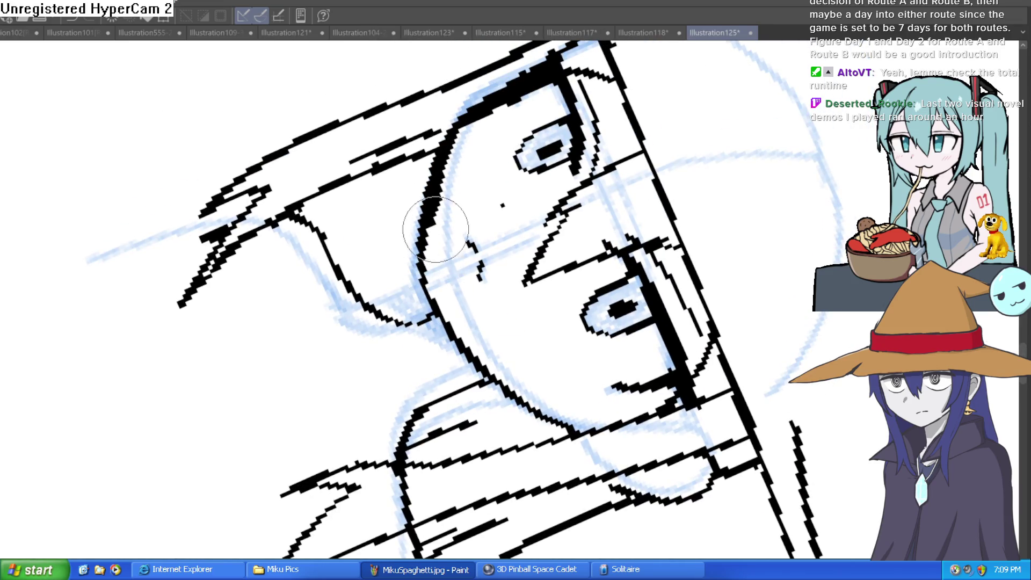
mouse_move(521, 101)
mouse_down()
mouse_move(483, 156)
mouse_move(419, 215)
mouse_move(311, 194)
mouse_move(301, 226)
mouse_move(279, 156)
mouse_move(296, 167)
mouse_up()
mouse_move(491, 74)
mouse_down()
mouse_move(617, 306)
mouse_move(591, 229)
mouse_up()
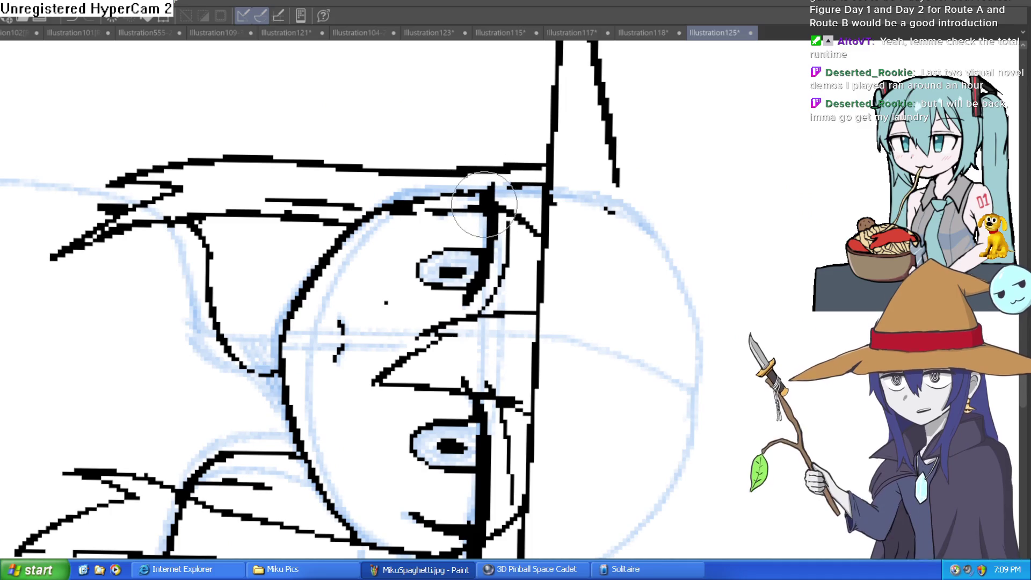
key(ctrl+at)
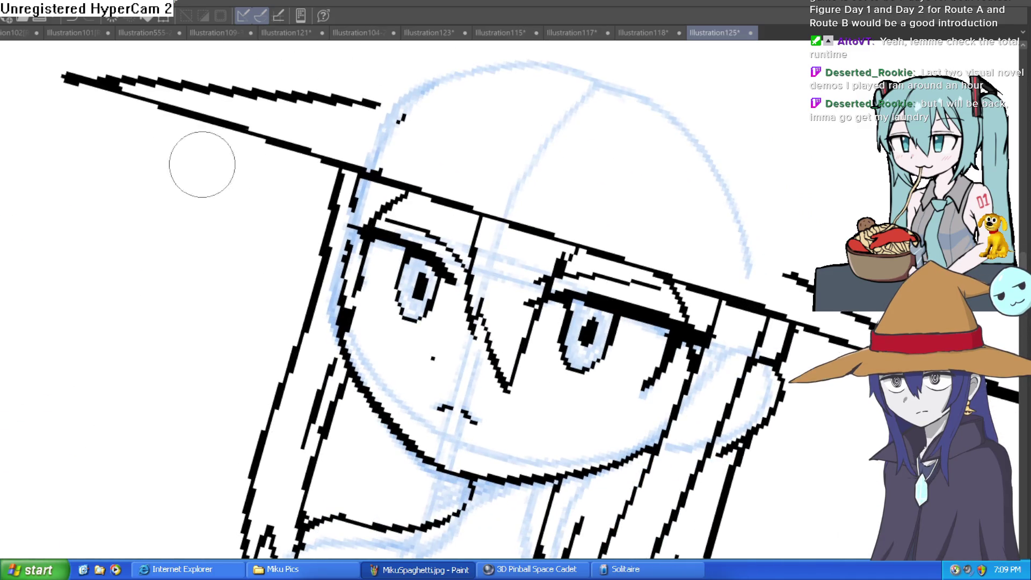
mouse_move(273, 169)
mouse_down()
mouse_move(507, 172)
mouse_move(497, 177)
mouse_up()
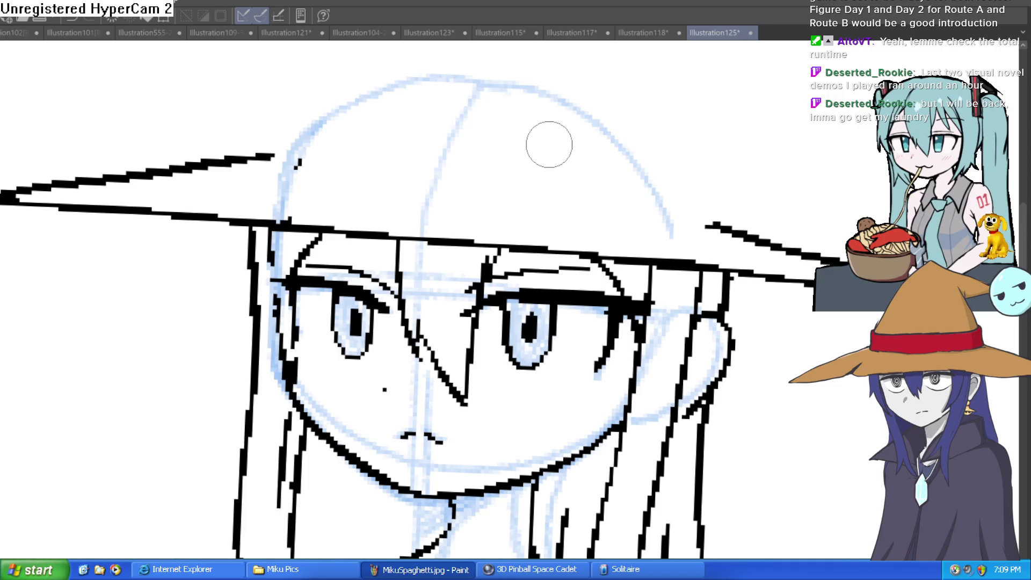
scroll(297, 326, down, 2)
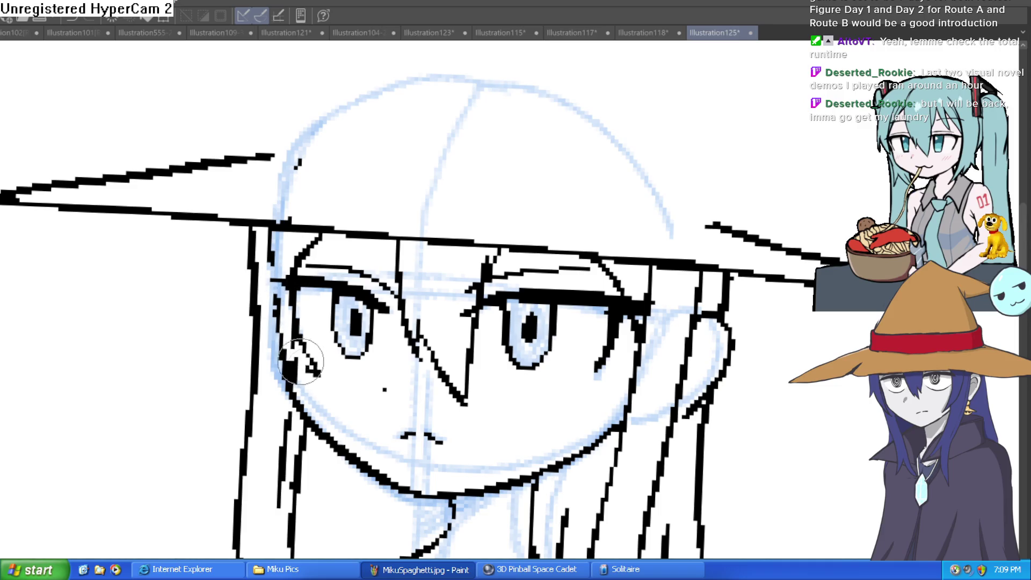
scroll(478, 240, down, 2)
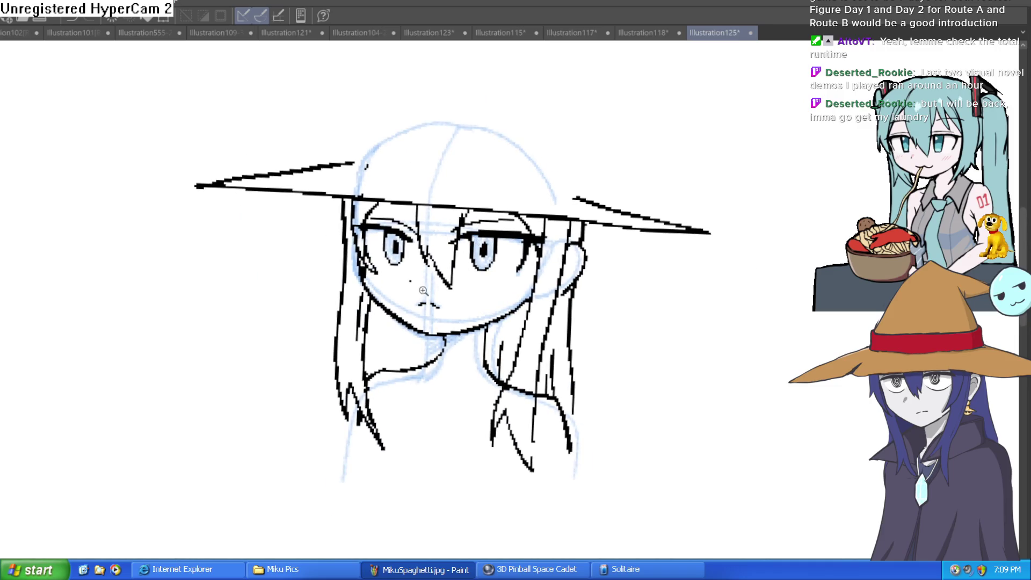
Zoom in on the face and redraw the jawline around the chin.
click(423, 290)
click(425, 291)
mouse_move(324, 252)
mouse_down()
mouse_move(357, 298)
mouse_move(451, 354)
mouse_move(653, 283)
mouse_up()
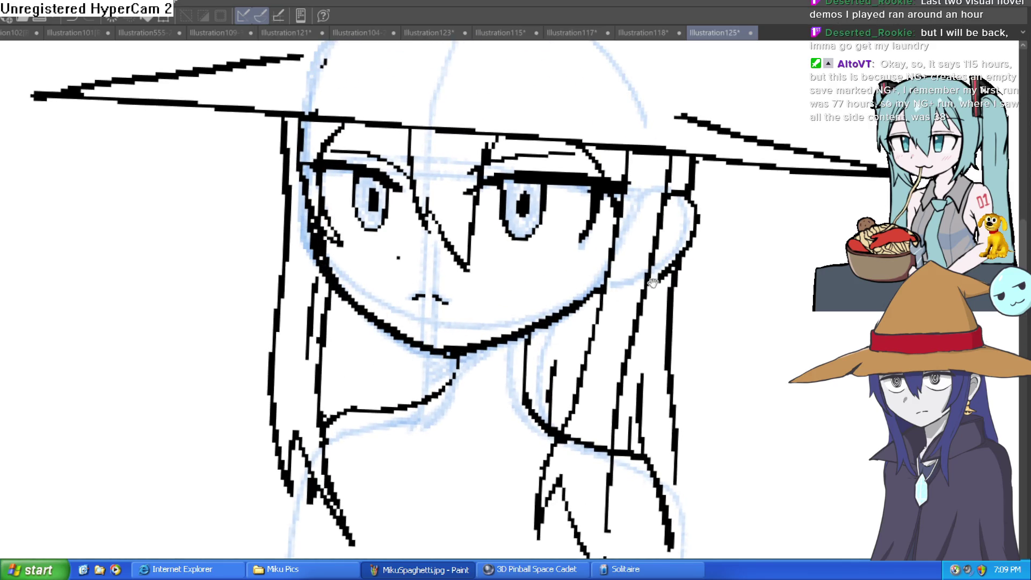
scroll(653, 283, down, 5)
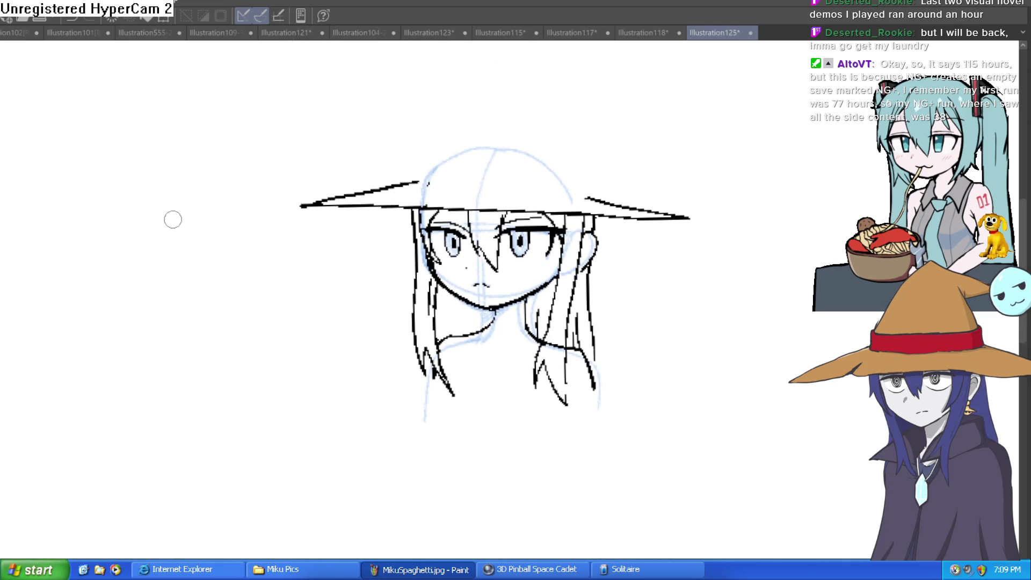
Draw two neck strokes below the chin.
click(468, 320)
drag(453, 330, 491, 232)
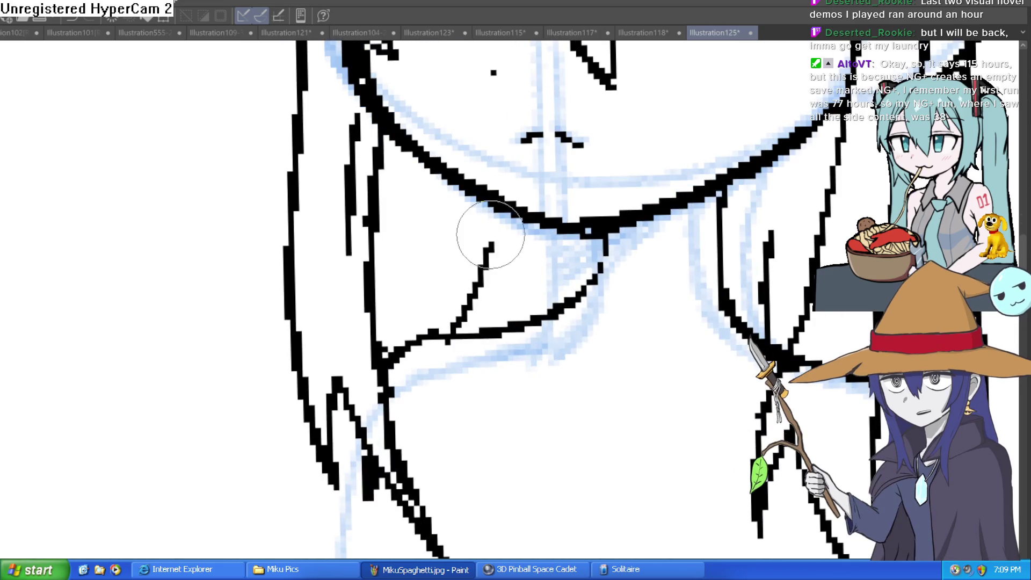
drag(537, 279, 534, 312)
scroll(334, 315, down, 5)
scroll(566, 258, up, 4)
scroll(487, 163, down, 2)
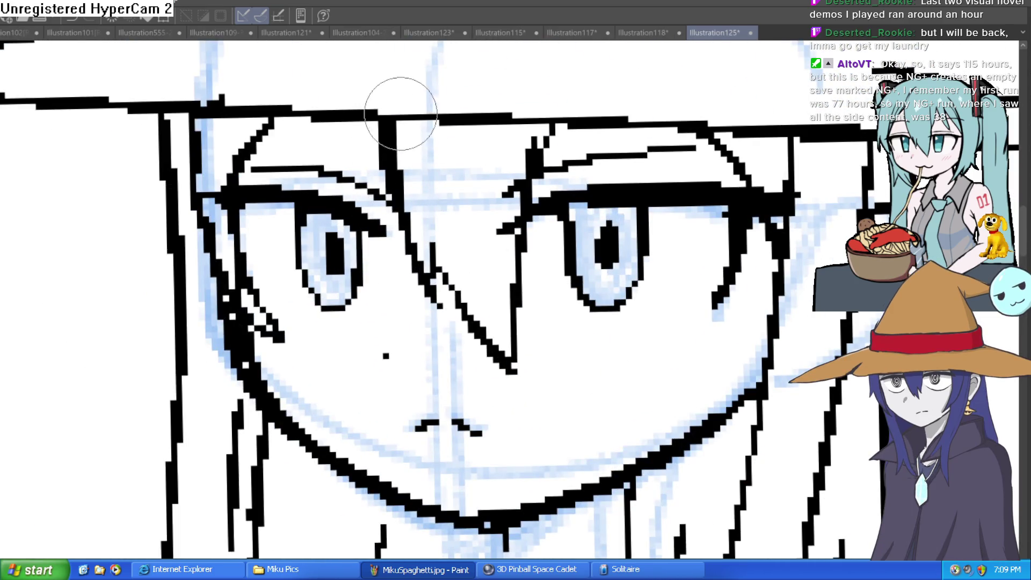
scroll(403, 115, down, 2)
scroll(518, 222, up, 1)
mouse_move(496, 239)
mouse_down()
mouse_move(486, 241)
mouse_move(538, 241)
mouse_up()
scroll(396, 224, up, 5)
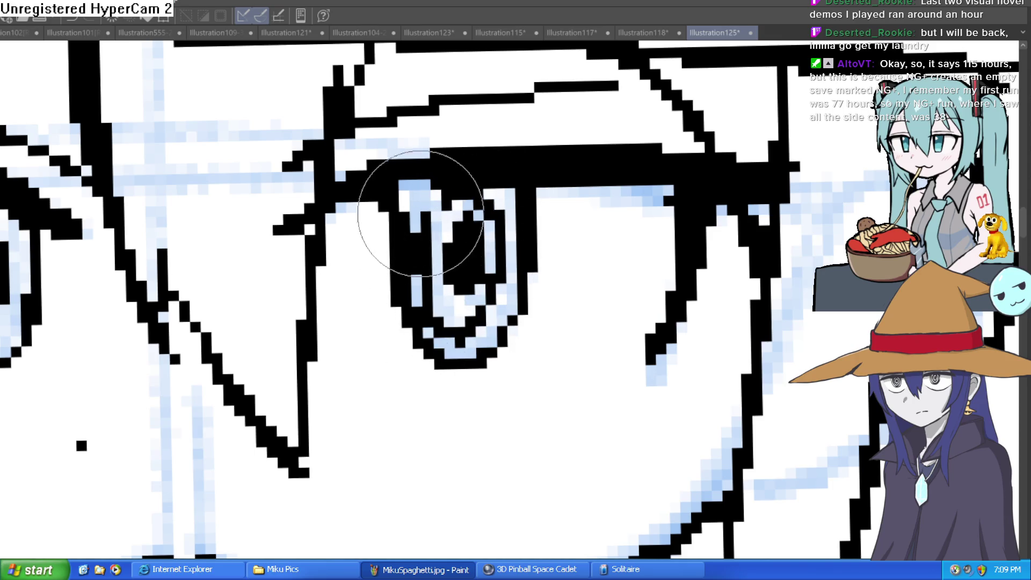
Draw and lengthen a new lower eyelid stroke under the right eye.
drag(422, 212, 701, 174)
mouse_move(350, 281)
mouse_down()
mouse_move(361, 230)
mouse_move(310, 316)
mouse_move(215, 318)
mouse_up()
key(ctrl+z)
key(ctrl+z)
mouse_move(357, 265)
mouse_down()
mouse_move(219, 299)
mouse_move(369, 276)
mouse_up()
drag(301, 325, 350, 307)
drag(538, 320, 384, 272)
mouse_move(494, 250)
mouse_down()
mouse_move(511, 258)
mouse_move(668, 225)
mouse_move(709, 245)
mouse_up()
scroll(644, 301, down, 8)
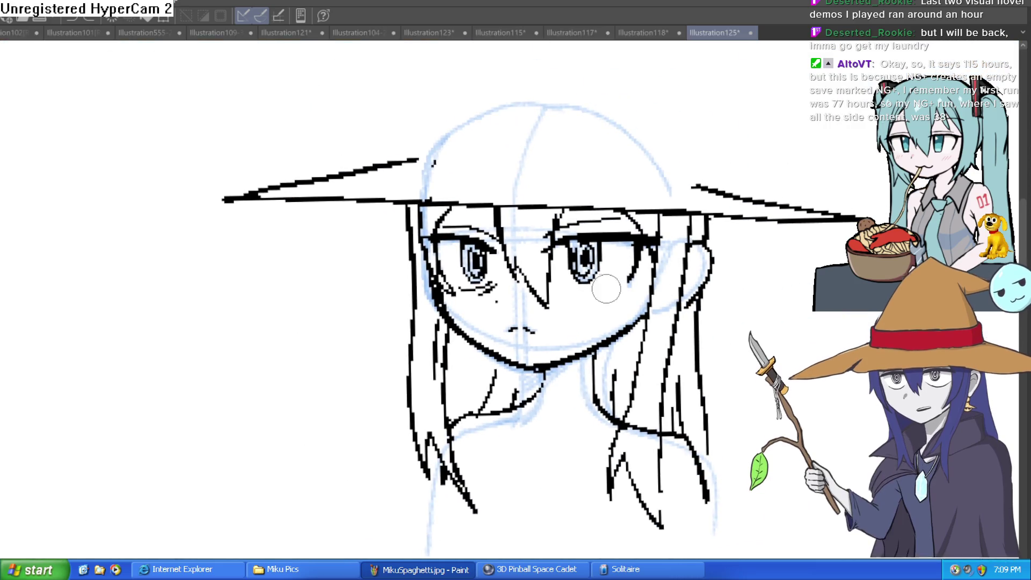
scroll(588, 290, up, 5)
mouse_move(606, 297)
mouse_down()
mouse_move(546, 292)
mouse_move(525, 269)
mouse_move(513, 281)
mouse_up()
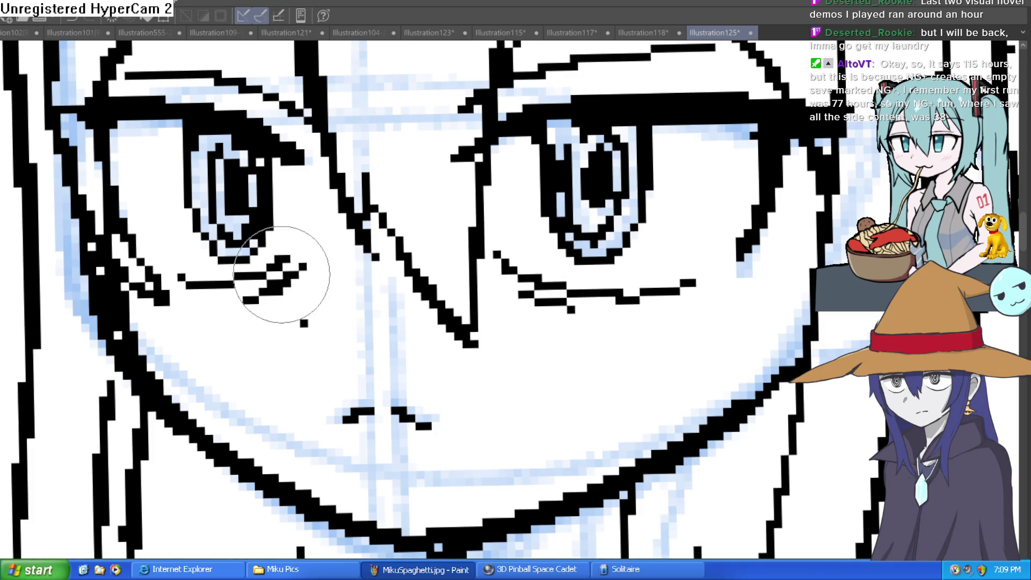
Draw a lower eyelid under the left eye, then tilt and level the view to check the face.
drag(253, 296, 184, 311)
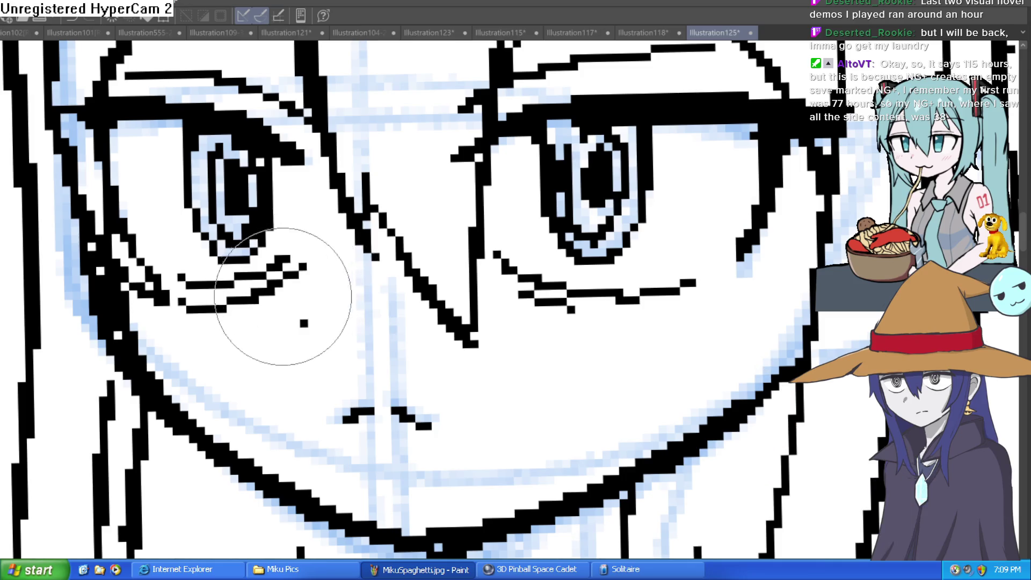
scroll(534, 237, down, 5)
key(minus)
key(asciicircum)
scroll(555, 244, up, 2)
scroll(555, 245, up, 3)
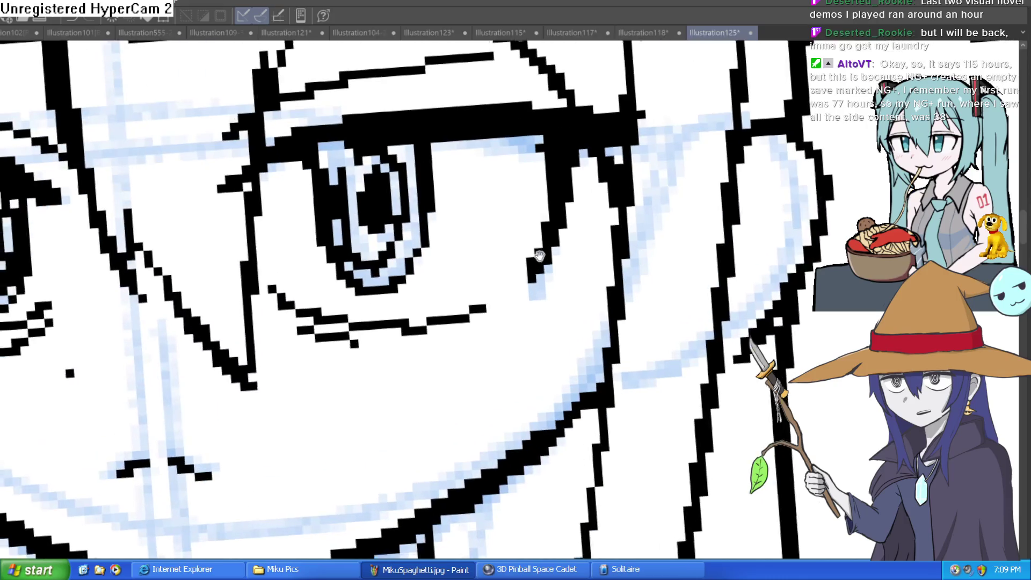
scroll(580, 252, down, 3)
scroll(593, 259, down, 2)
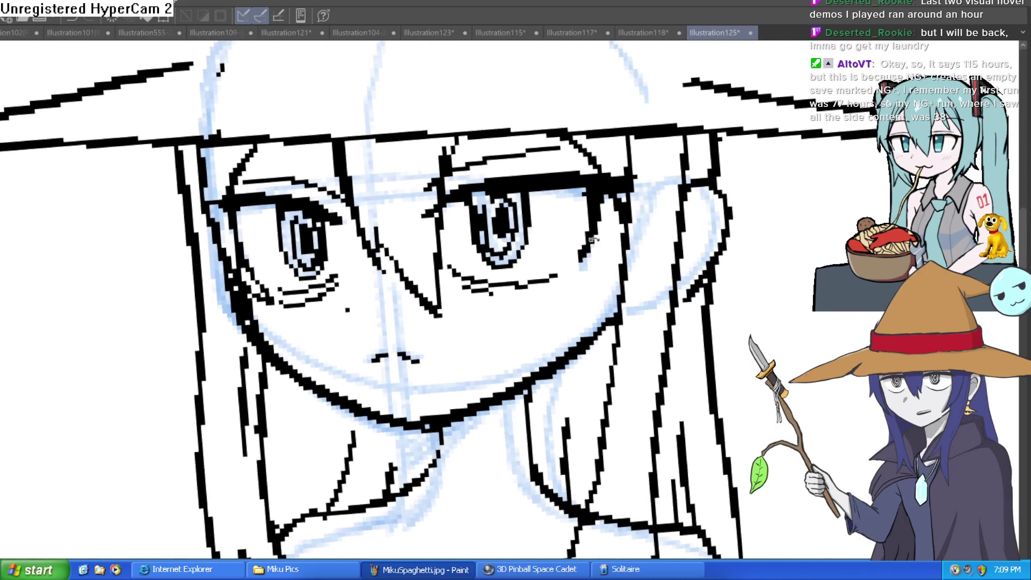
scroll(610, 234, up, 2)
drag(605, 243, 589, 225)
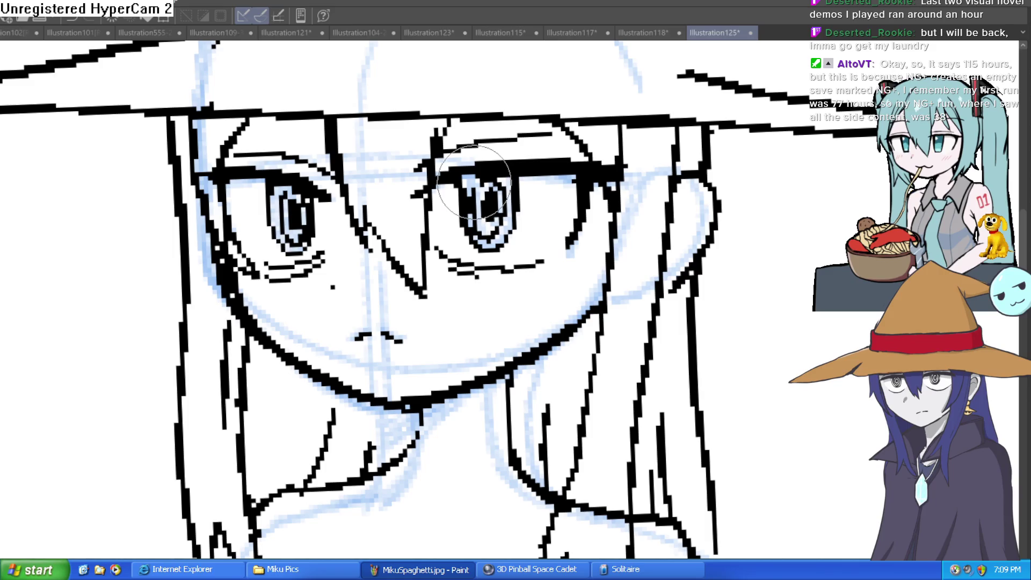
scroll(473, 185, down, 5)
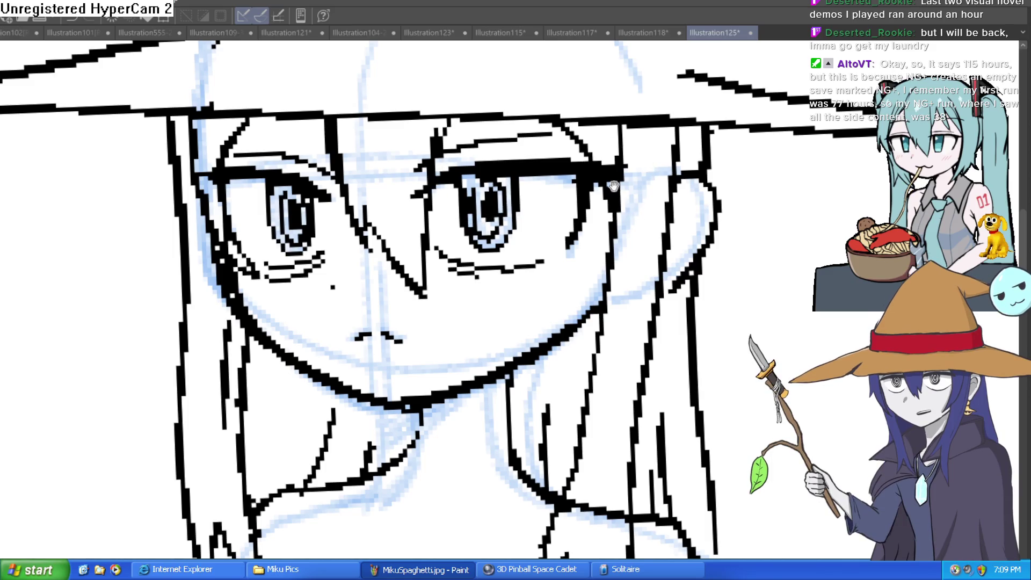
drag(569, 161, 604, 209)
scroll(605, 209, up, 4)
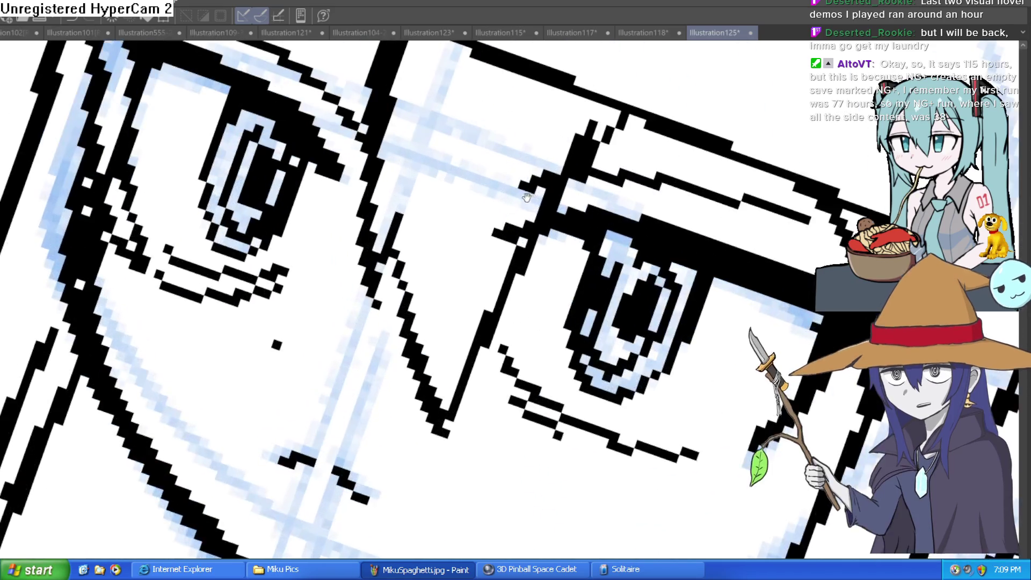
scroll(401, 128, down, 5)
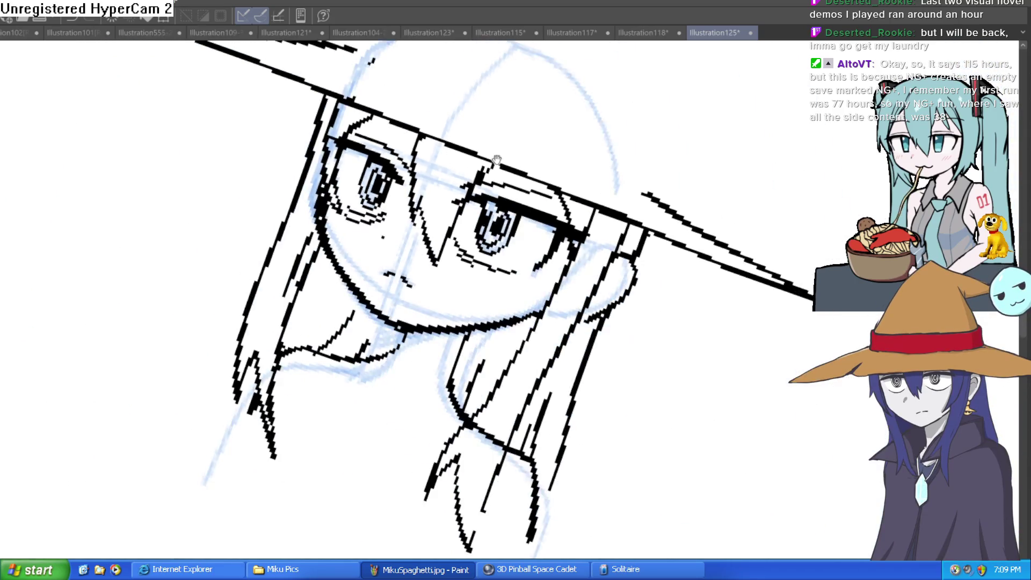
mouse_move(483, 205)
mouse_down()
mouse_move(514, 234)
mouse_move(465, 228)
mouse_up()
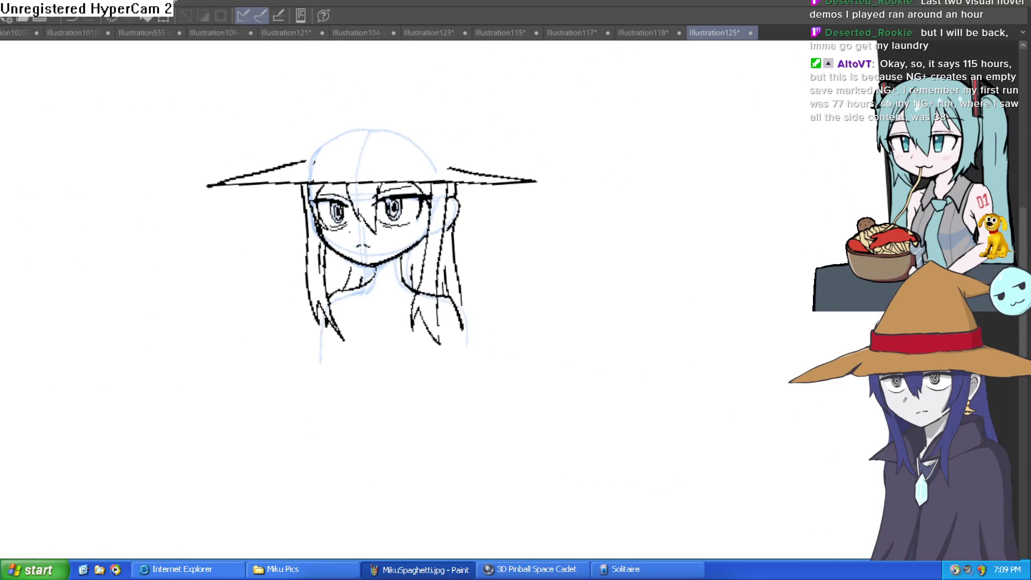
scroll(486, 193, up, 2)
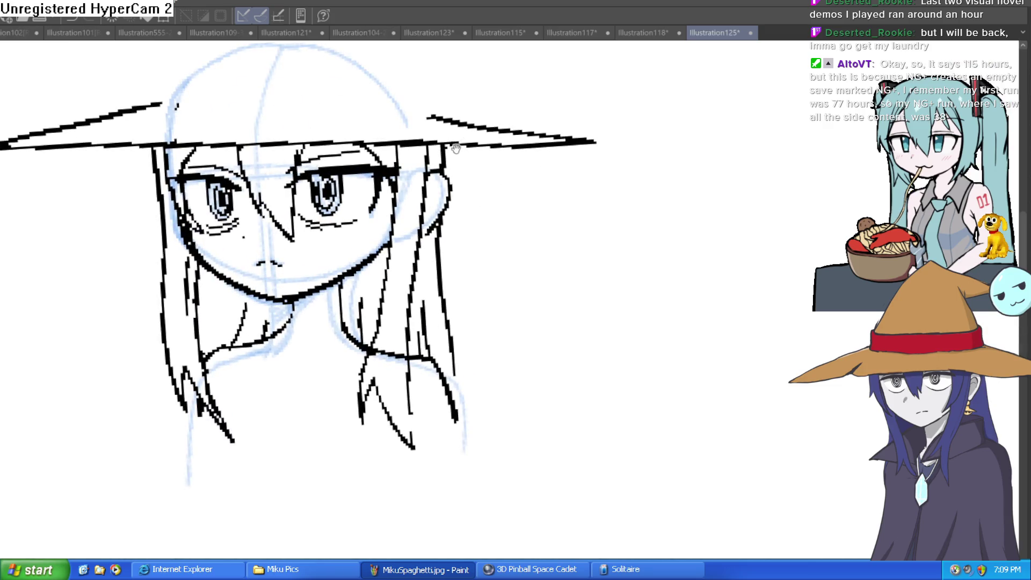
drag(456, 148, 436, 152)
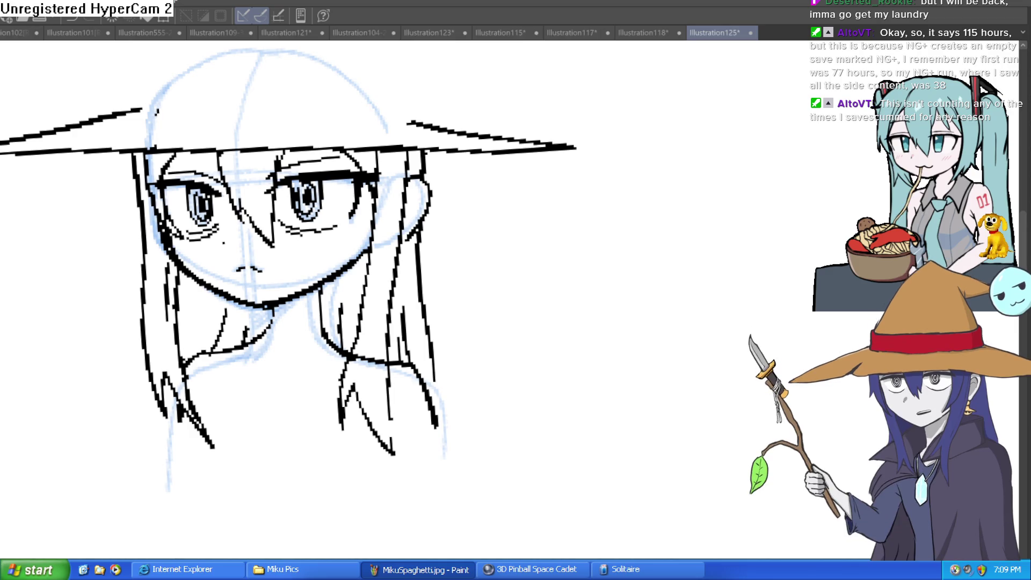
drag(510, 301, 576, 263)
Draw long hair strands flowing down both sides of the face, redrawing the left one as a curve.
key(ctrl+z)
mouse_move(502, 287)
mouse_down()
mouse_move(438, 214)
mouse_move(329, 193)
mouse_up()
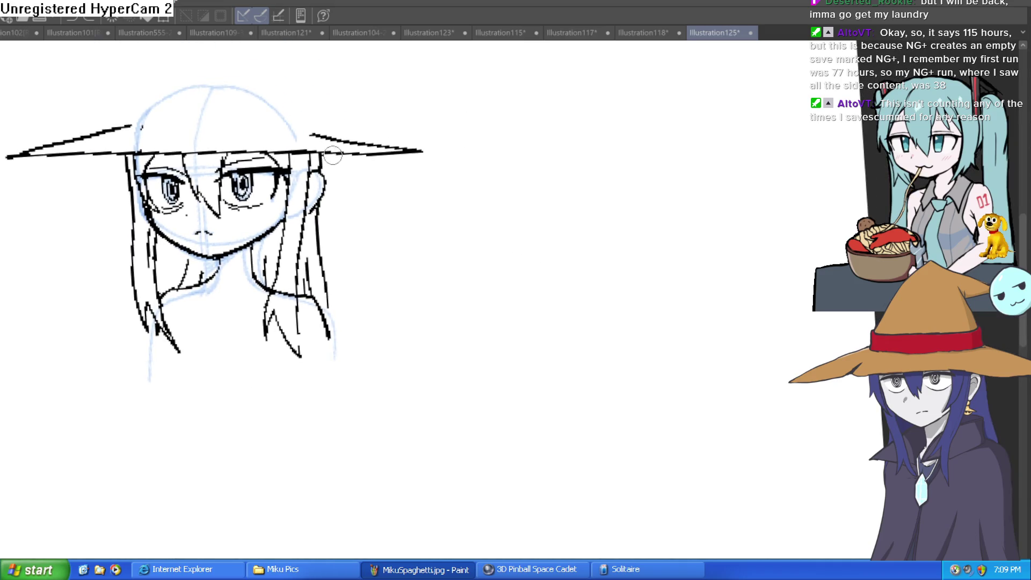
mouse_move(335, 254)
mouse_down()
mouse_move(386, 345)
mouse_move(332, 346)
mouse_up()
drag(334, 185, 361, 271)
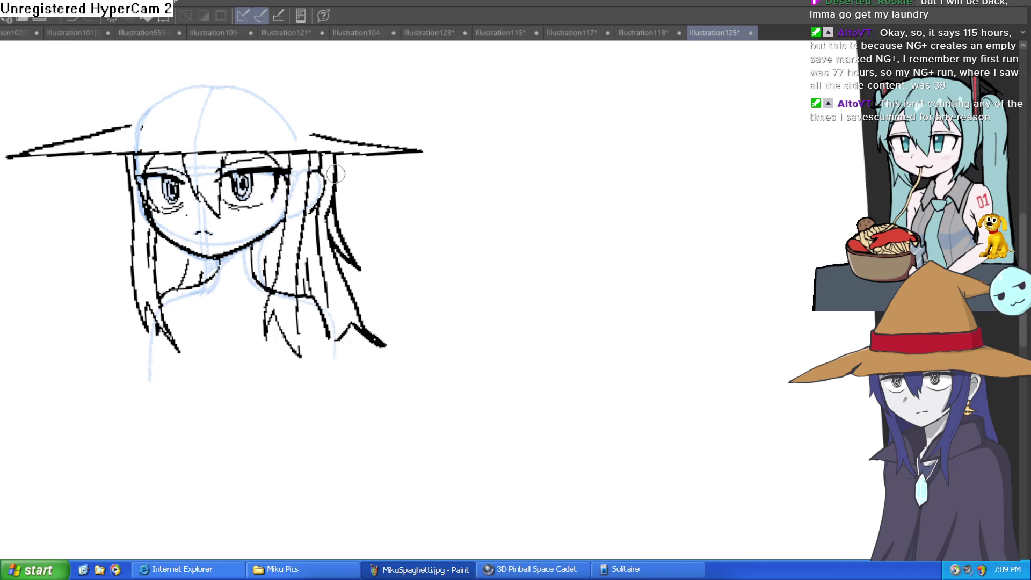
drag(348, 197, 533, 185)
mouse_move(313, 146)
mouse_down()
mouse_move(290, 208)
mouse_move(318, 211)
mouse_up()
key(ctrl+z)
mouse_move(310, 154)
mouse_down()
mouse_move(281, 218)
mouse_move(308, 231)
mouse_move(293, 272)
mouse_up()
Rotate the canvas view counterclockwise, settling on a gentle tilt for working on the brim.
scroll(342, 189, down, 3)
drag(573, 236, 556, 293)
mouse_move(546, 258)
mouse_down()
mouse_move(467, 152)
mouse_move(386, 140)
mouse_up()
scroll(349, 289, up, 5)
scroll(348, 289, down, 5)
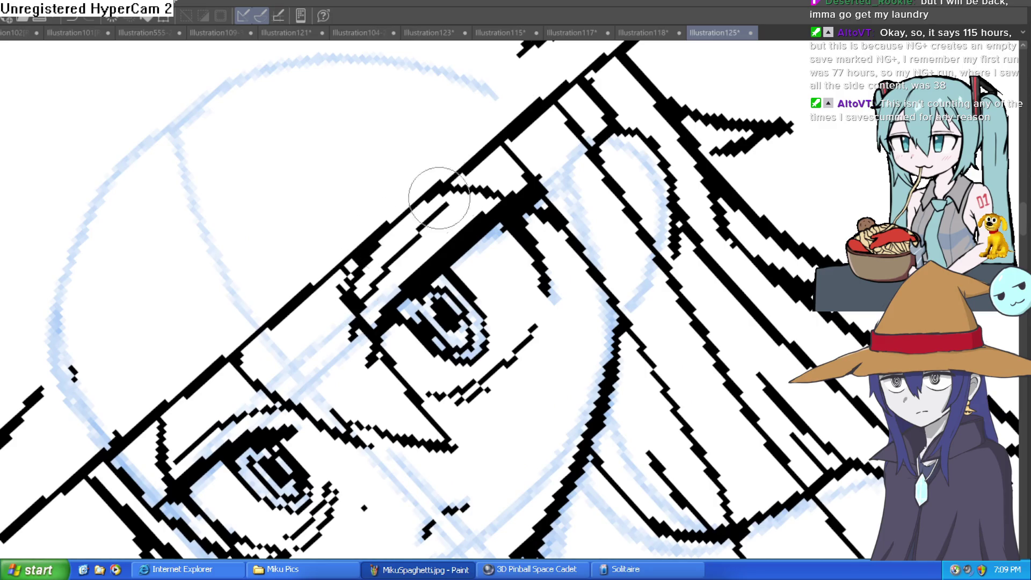
drag(349, 289, 484, 215)
scroll(483, 215, up, 5)
mouse_move(537, 188)
mouse_down()
mouse_move(611, 160)
mouse_move(499, 169)
mouse_up()
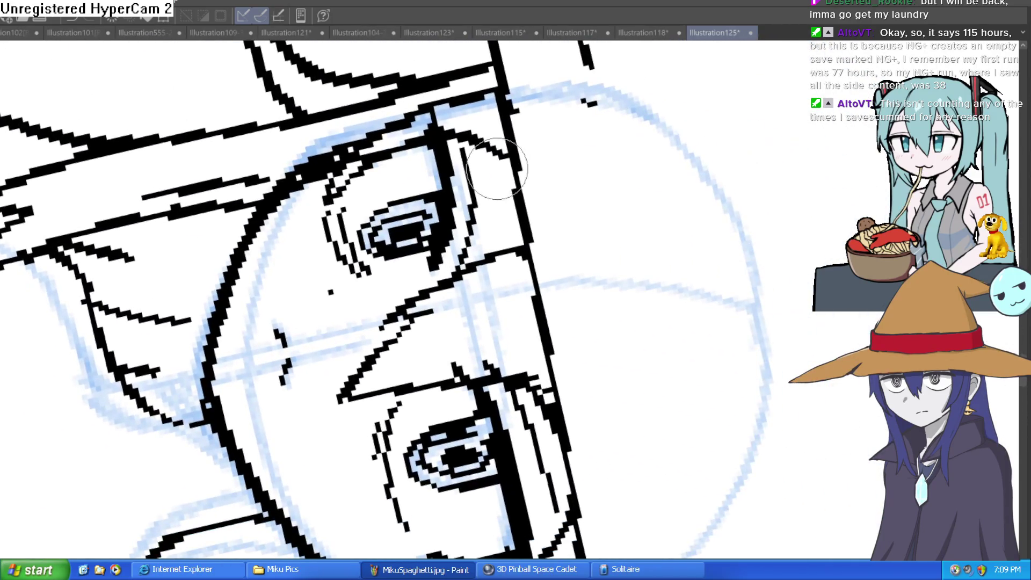
mouse_move(532, 129)
mouse_down()
mouse_move(500, 105)
mouse_move(714, 134)
mouse_move(442, 161)
mouse_up()
Re-ink the hat brim's tip longer and sharper, then erase the extra lines inside the brim.
scroll(501, 105, down, 5)
scroll(442, 161, up, 3)
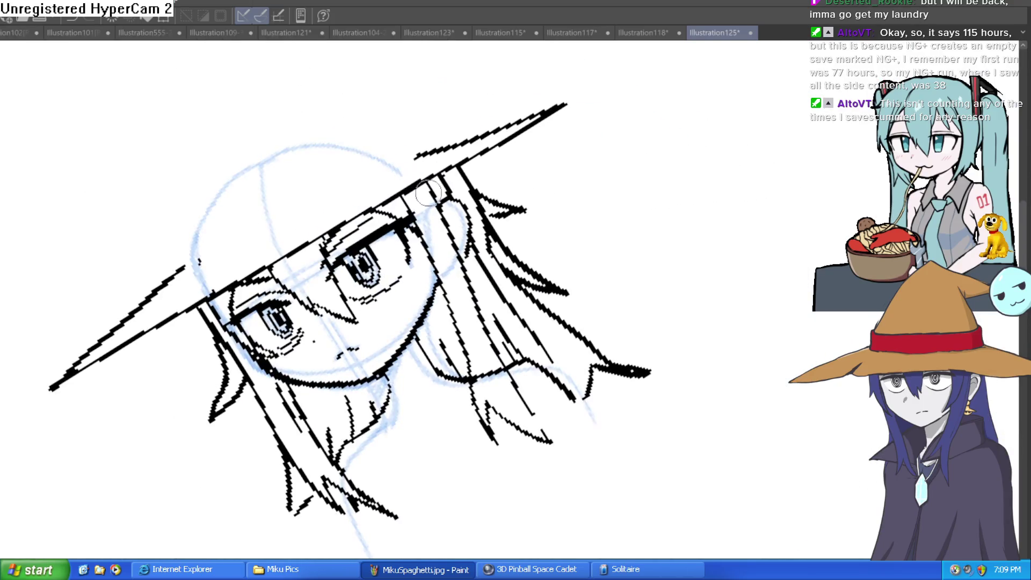
mouse_move(305, 247)
mouse_down()
mouse_move(561, 113)
mouse_move(553, 100)
mouse_move(458, 126)
mouse_up()
mouse_move(564, 106)
mouse_down()
mouse_move(403, 185)
mouse_move(509, 118)
mouse_move(575, 185)
mouse_move(546, 175)
mouse_move(577, 170)
mouse_move(633, 276)
mouse_move(748, 235)
mouse_move(568, 331)
mouse_move(690, 261)
mouse_move(622, 299)
mouse_move(650, 281)
mouse_move(643, 263)
mouse_move(627, 283)
mouse_move(571, 253)
mouse_move(387, 307)
mouse_up()
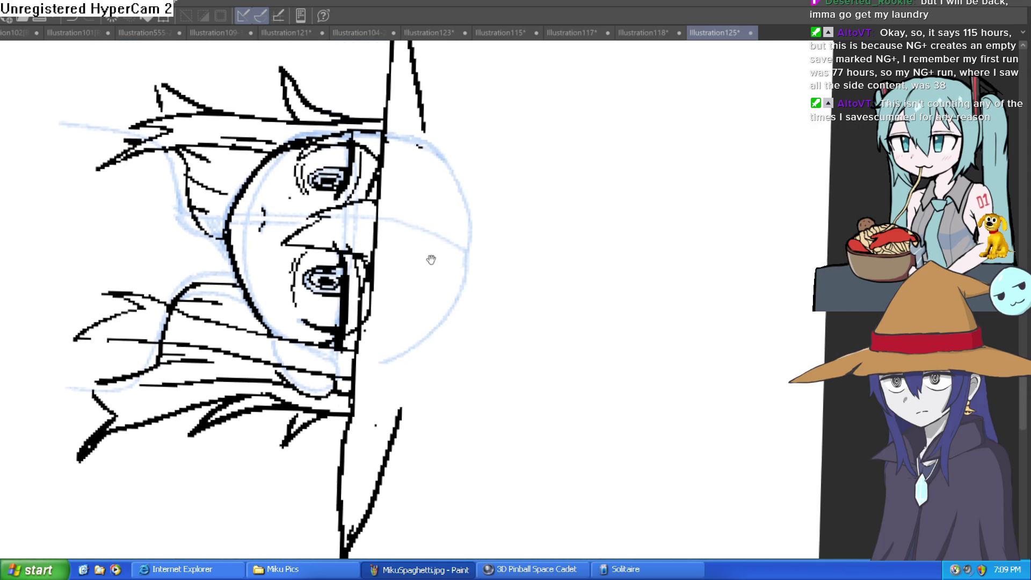
Erase the top of the long vertical line and extend it downward into the brim's left point.
drag(357, 376, 365, 309)
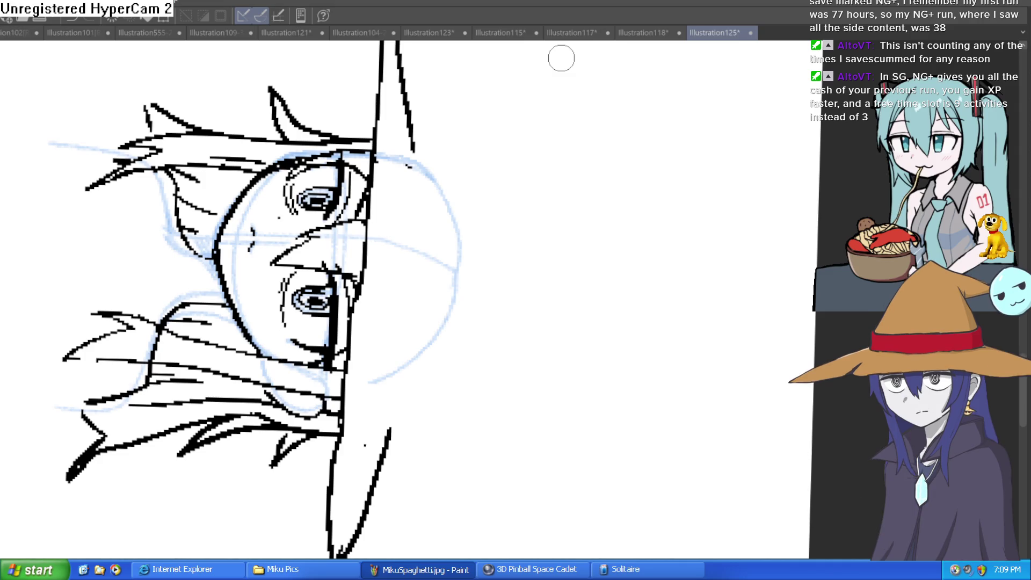
drag(374, 223, 379, 54)
scroll(384, 111, up, 3)
click(385, 80)
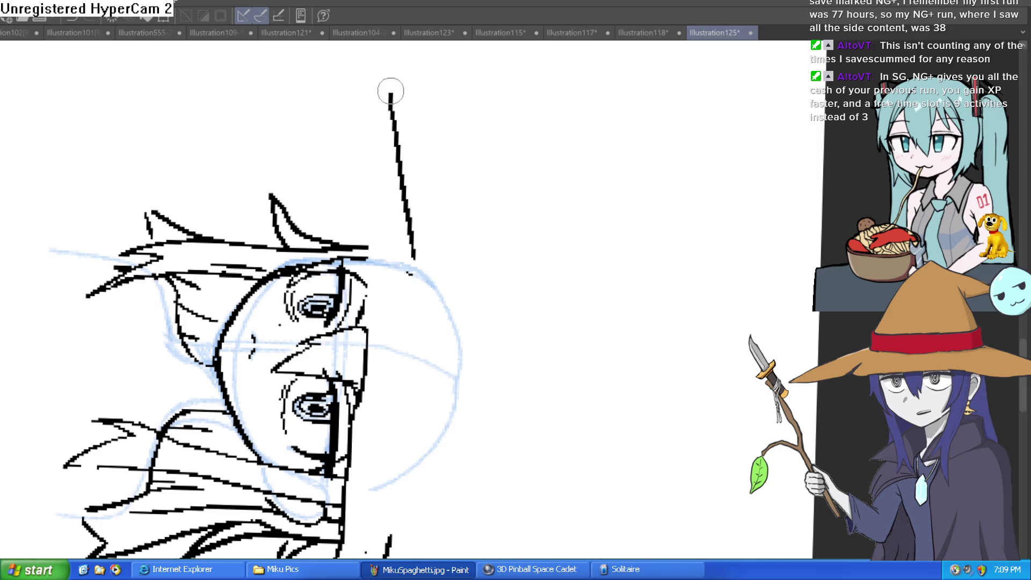
drag(372, 88, 362, 203)
scroll(371, 139, down, 3)
drag(371, 138, 367, 263)
Rotate the canvas view about 30° and shift it slightly.
mouse_move(378, 102)
mouse_down()
mouse_move(381, 143)
mouse_move(316, 241)
mouse_move(354, 185)
mouse_move(350, 220)
mouse_move(364, 196)
mouse_up()
scroll(374, 200, up, 2)
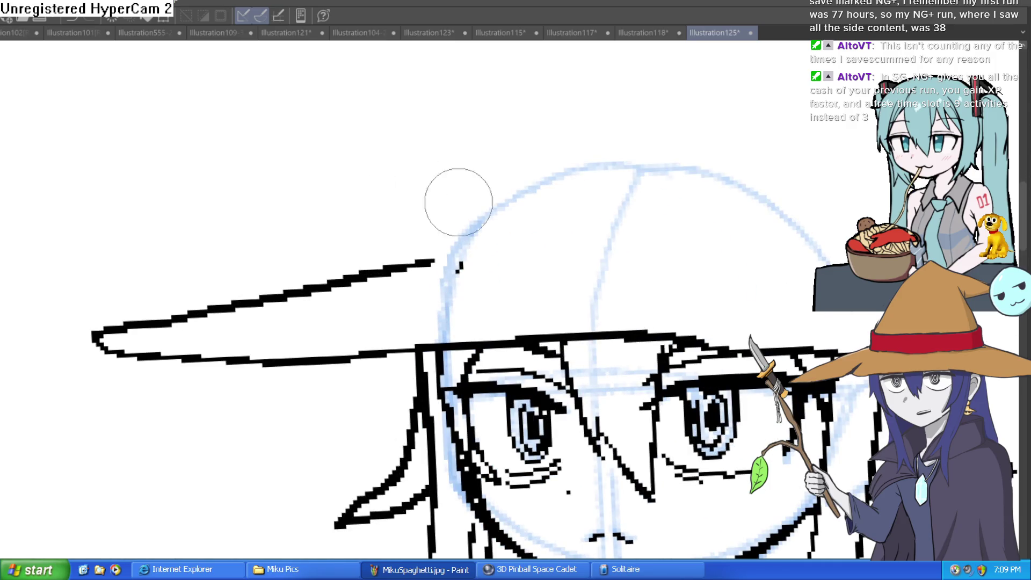
scroll(500, 231, down, 2)
mouse_move(519, 210)
mouse_down()
mouse_move(622, 211)
mouse_move(566, 223)
mouse_up()
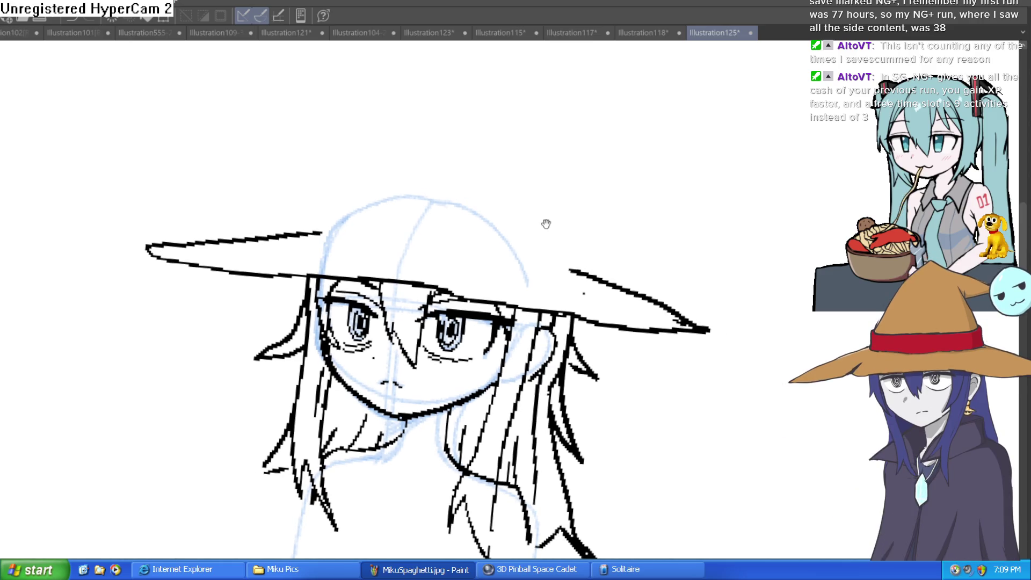
Reshape the right brim's tip on a tilted canvas, then return the view upright.
key(ctrl+minus)
key(ctrl+minus)
key(ctrl+minus)
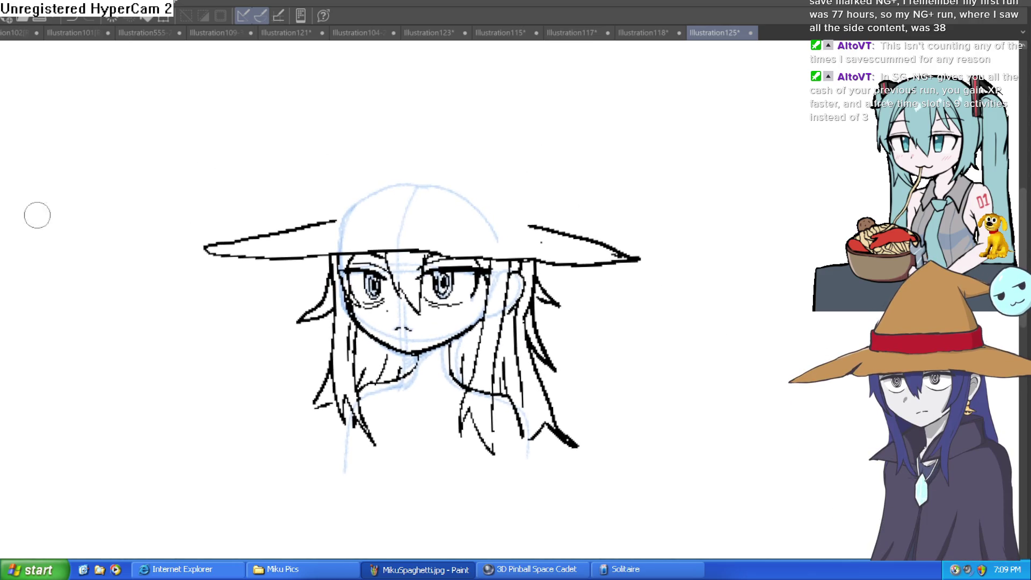
mouse_move(134, 159)
mouse_down()
mouse_move(566, 122)
mouse_move(534, 162)
mouse_up()
scroll(537, 161, up, 2)
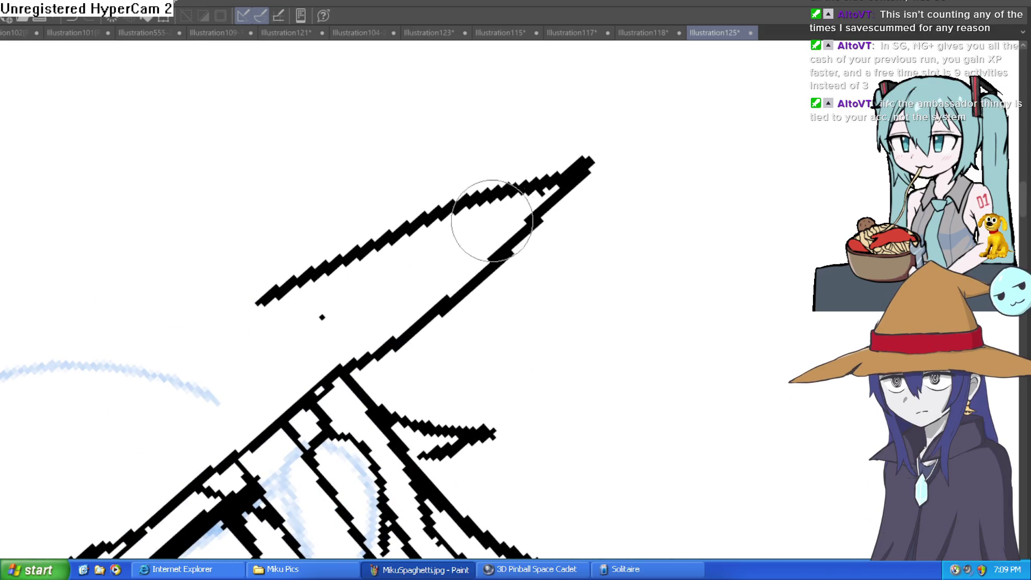
mouse_move(575, 166)
mouse_down()
mouse_move(588, 161)
mouse_move(586, 200)
mouse_up()
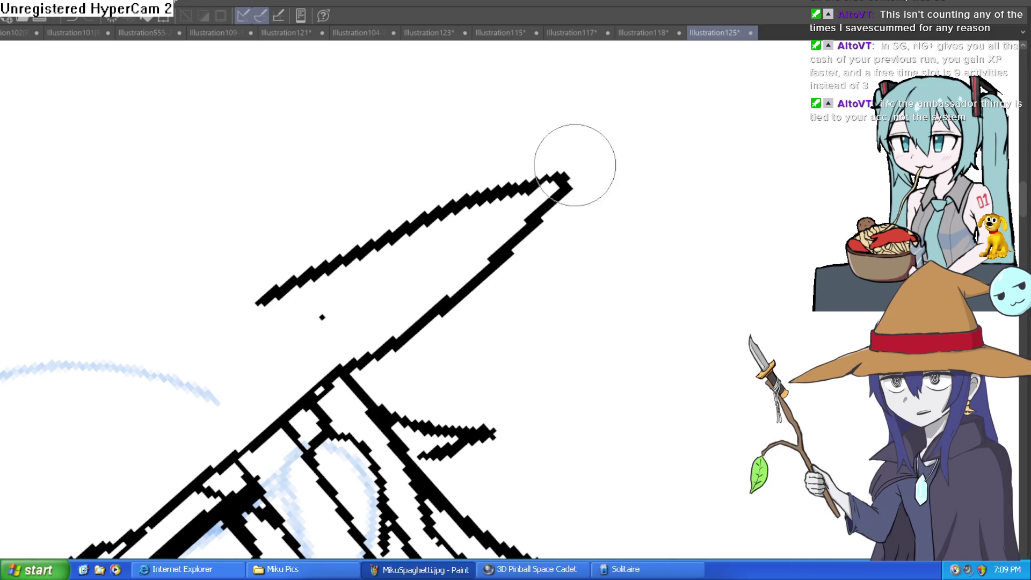
scroll(412, 238, down, 2)
mouse_move(412, 238)
mouse_down()
mouse_move(581, 272)
mouse_move(564, 212)
mouse_move(541, 179)
mouse_up()
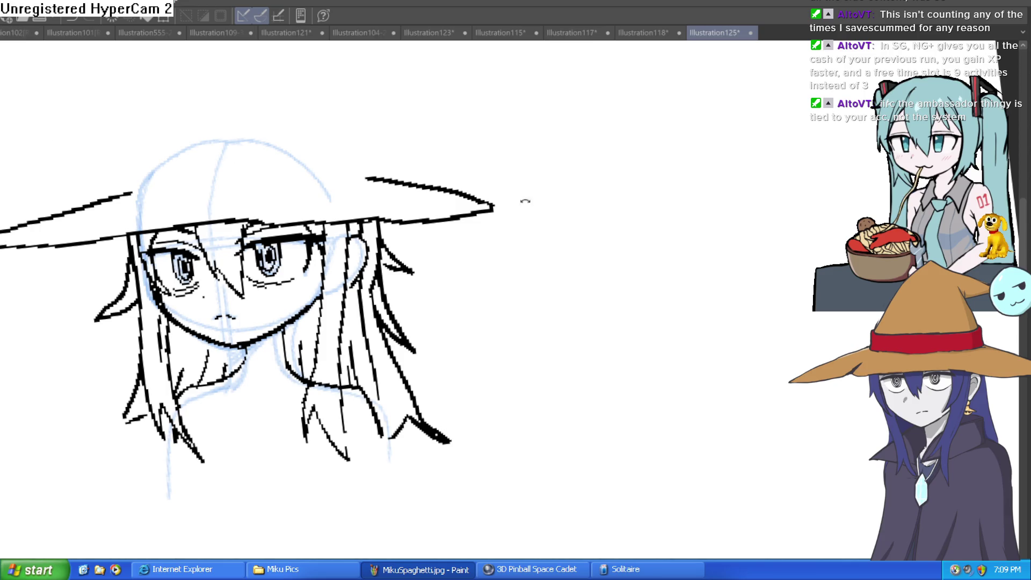
Close off the right brim tip with new lines and erase stray pixels inside it.
scroll(526, 201, up, 3)
scroll(437, 212, up, 2)
mouse_move(437, 260)
mouse_down()
mouse_move(483, 207)
mouse_move(433, 257)
mouse_up()
key(e)
mouse_move(461, 226)
mouse_down()
mouse_move(438, 230)
mouse_move(446, 252)
mouse_move(372, 278)
mouse_up()
key(ctrl+z)
key(ctrl+z)
key(ctrl+z)
scroll(295, 295, down, 3)
mouse_move(430, 258)
mouse_down()
mouse_move(494, 227)
mouse_move(639, 212)
mouse_move(593, 194)
mouse_move(534, 288)
mouse_move(559, 198)
mouse_move(552, 124)
mouse_move(562, 136)
mouse_up()
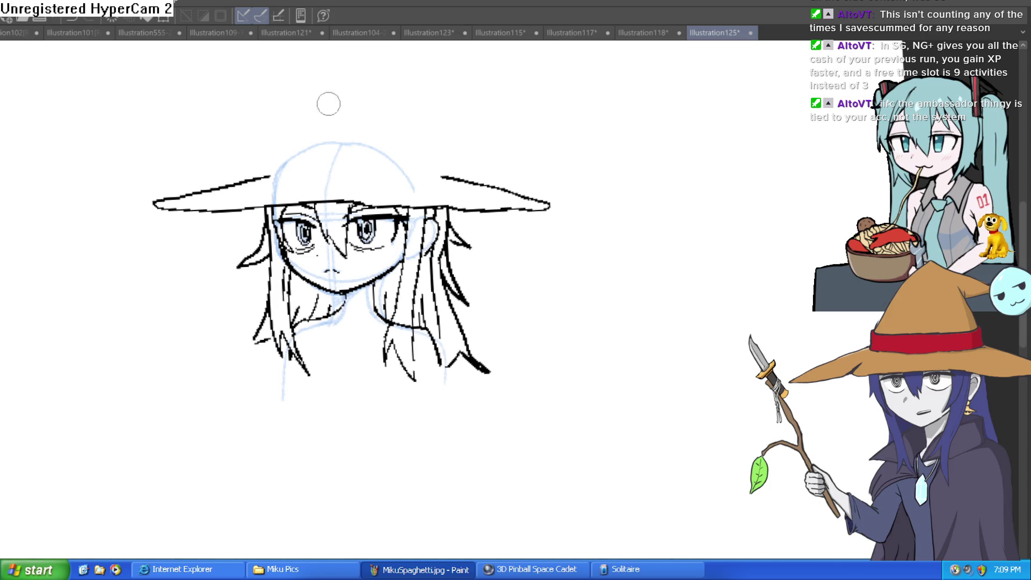
scroll(355, 153, up, 3)
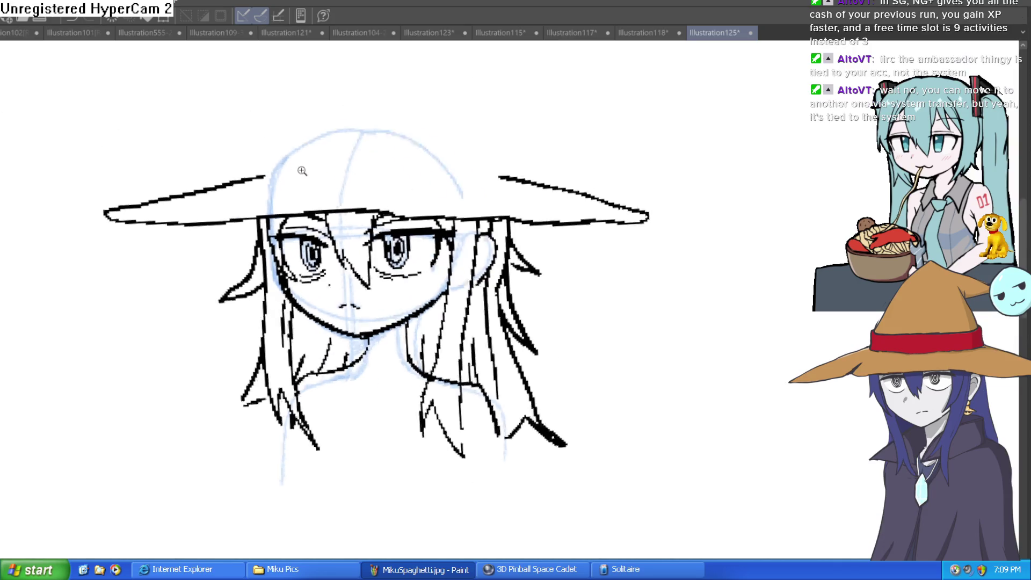
Outline the hat band's left side and thick top edge above the brim, trimming its top-right corner.
key(ctrl+z)
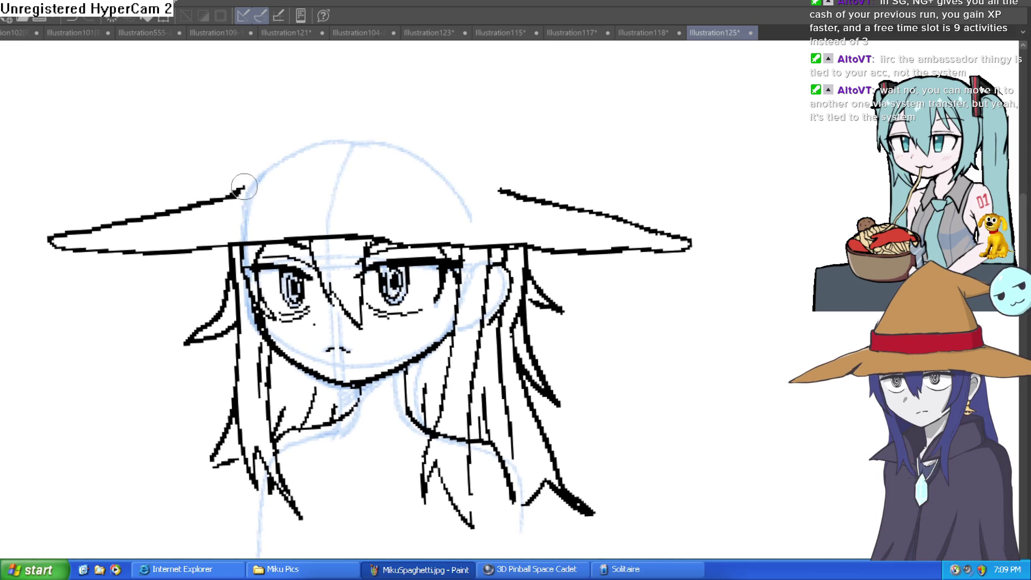
mouse_move(246, 171)
mouse_down()
mouse_move(247, 202)
mouse_move(363, 203)
mouse_move(493, 197)
mouse_move(497, 159)
mouse_move(424, 166)
mouse_move(250, 156)
mouse_up()
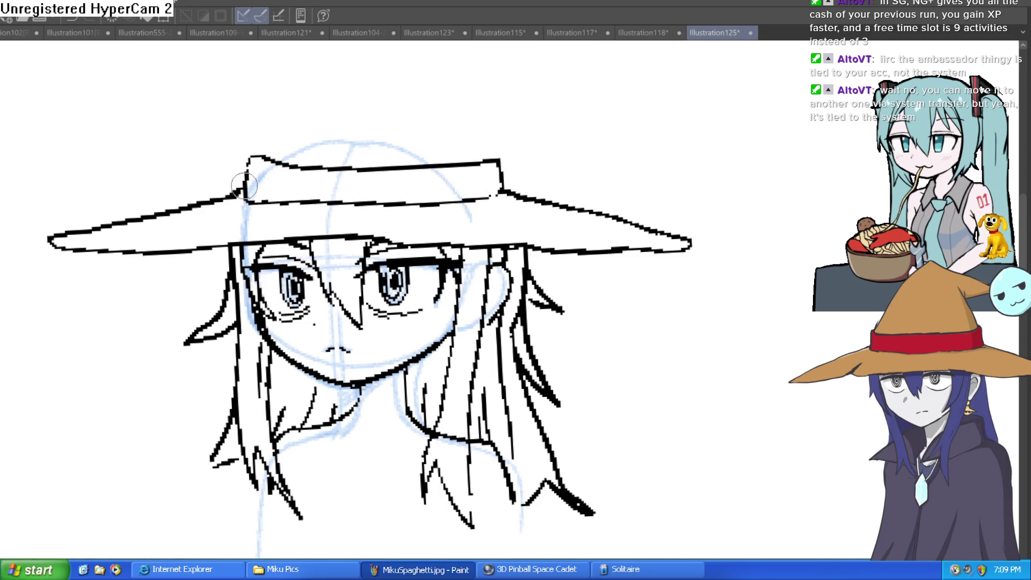
mouse_move(542, 147)
mouse_down()
mouse_move(535, 156)
mouse_move(334, 173)
mouse_move(245, 168)
mouse_up()
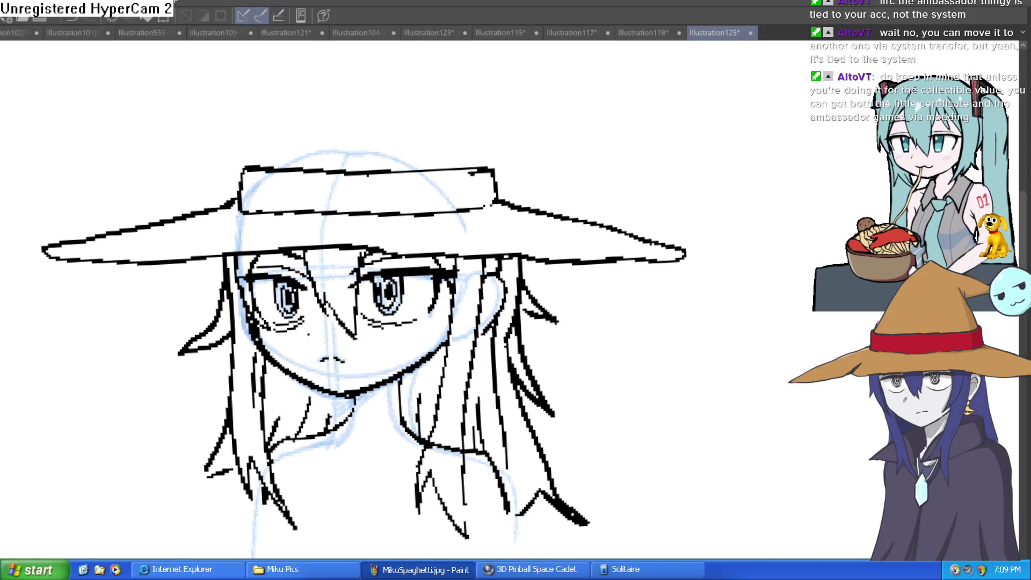
click(488, 163)
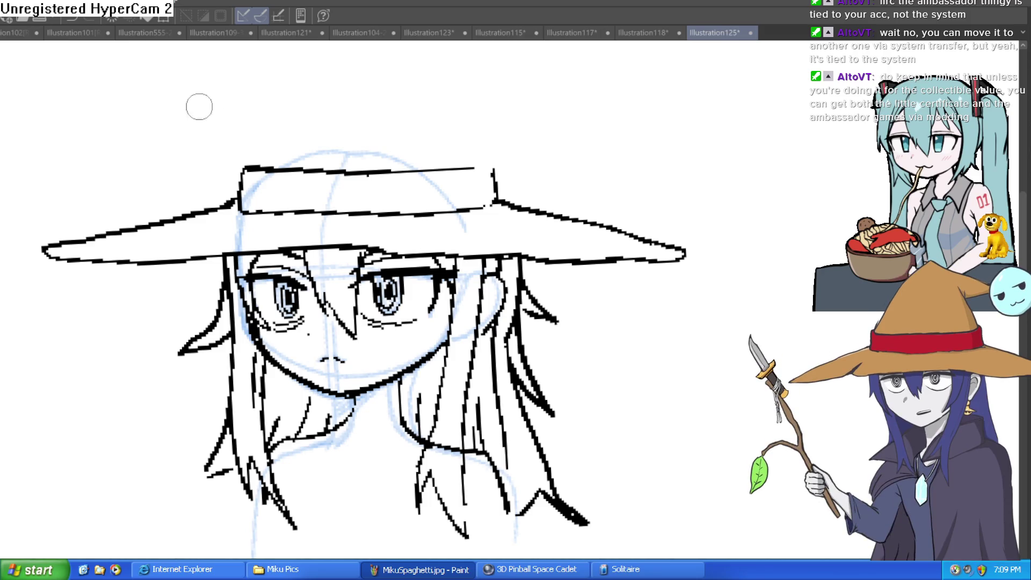
Start a short upright crown stroke at the band's left corner after retrying longer versions.
drag(262, 158, 256, 177)
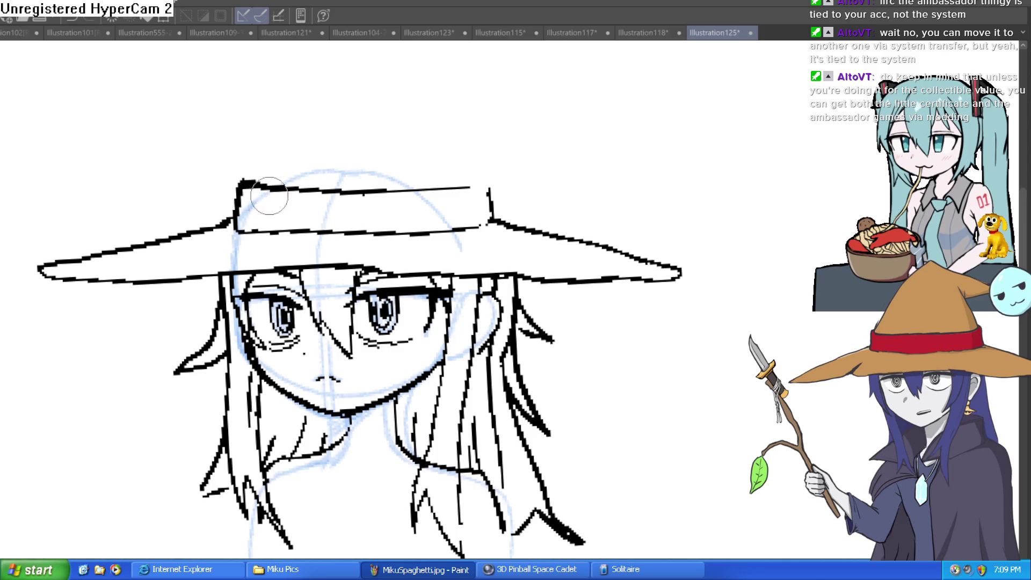
scroll(309, 180, down, 2)
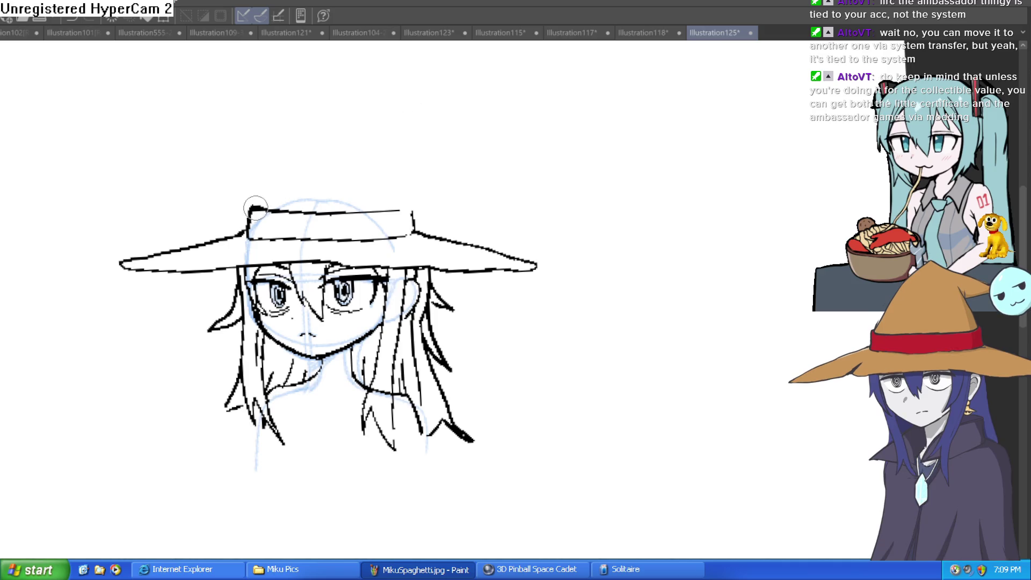
mouse_move(239, 135)
mouse_down()
mouse_move(278, 172)
mouse_move(242, 214)
mouse_up()
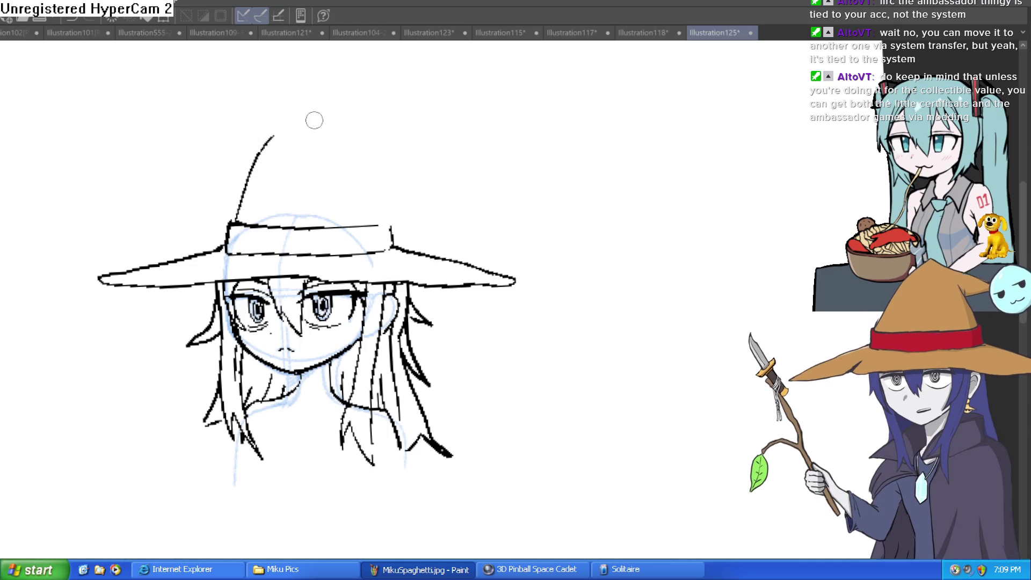
mouse_move(235, 224)
mouse_down()
mouse_move(258, 166)
mouse_move(334, 114)
mouse_up()
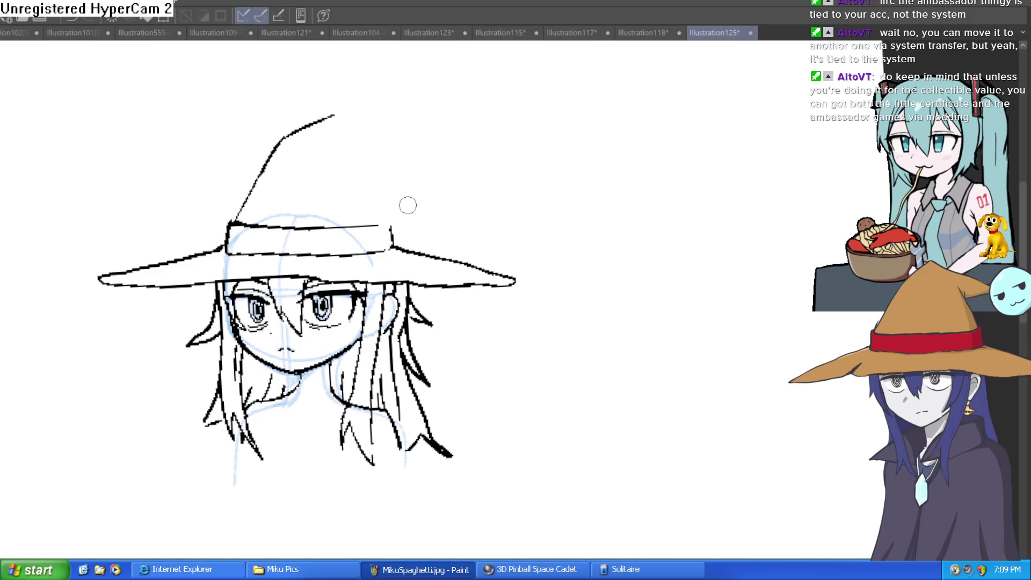
key(ctrl+z)
key(ctrl+z)
key(ctrl+z)
drag(235, 223, 284, 141)
key(ctrl+z)
mouse_move(234, 223)
mouse_down()
mouse_move(242, 191)
mouse_move(242, 231)
mouse_up()
scroll(281, 175, up, 3)
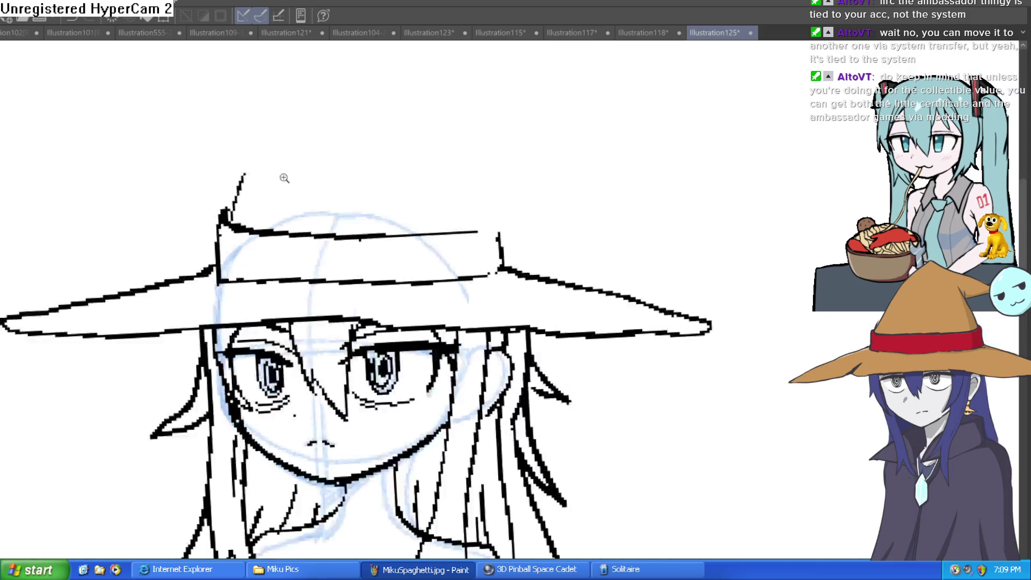
drag(218, 195, 217, 215)
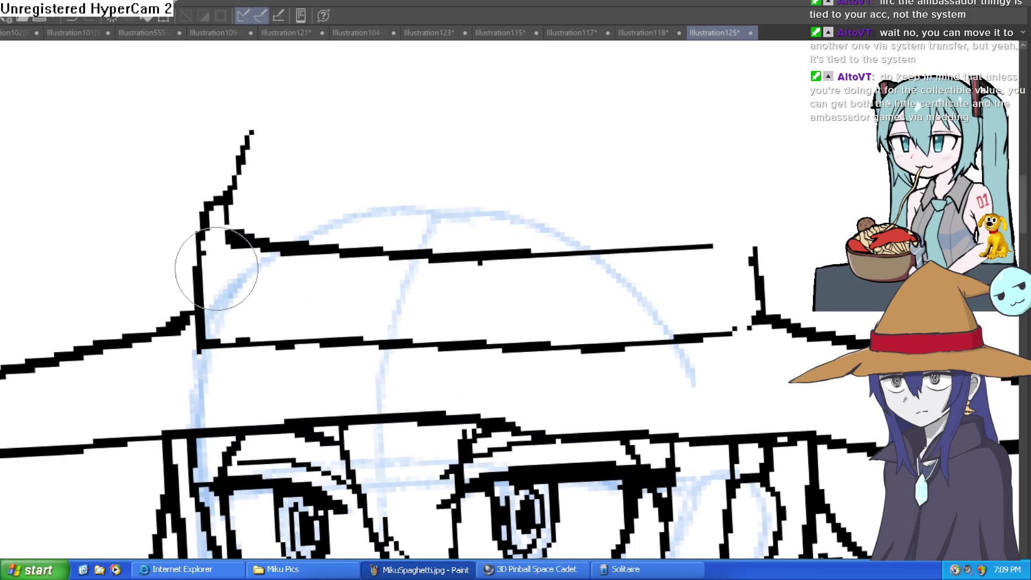
Draw the band's right corner and the crown's right and left sides rising upward.
mouse_move(345, 230)
mouse_down()
mouse_move(447, 184)
mouse_move(416, 210)
mouse_move(430, 188)
mouse_move(397, 185)
mouse_up()
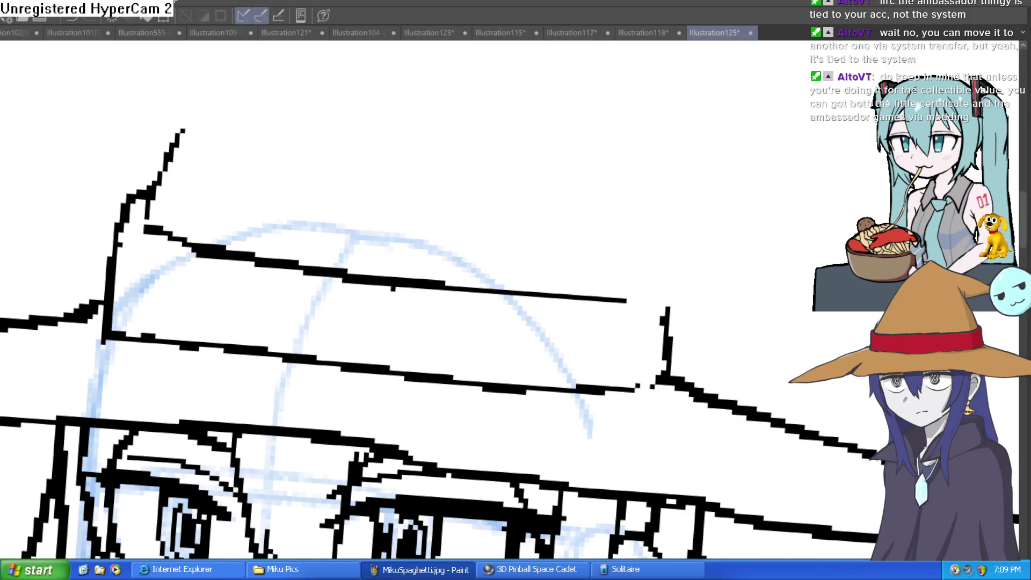
scroll(500, 157, down, 3)
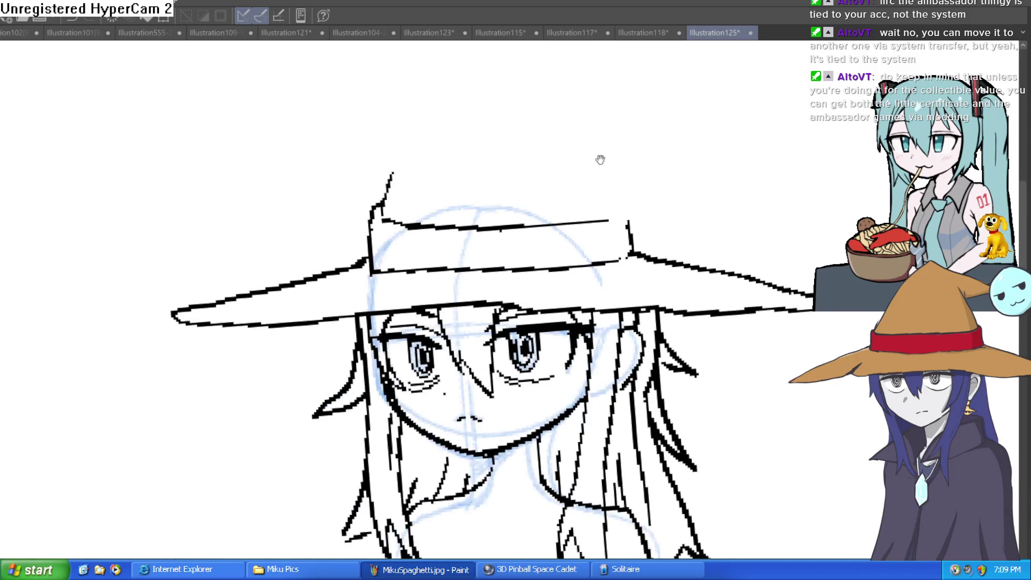
scroll(675, 228, up, 4)
mouse_move(575, 201)
mouse_down()
mouse_move(603, 202)
mouse_move(617, 242)
mouse_up()
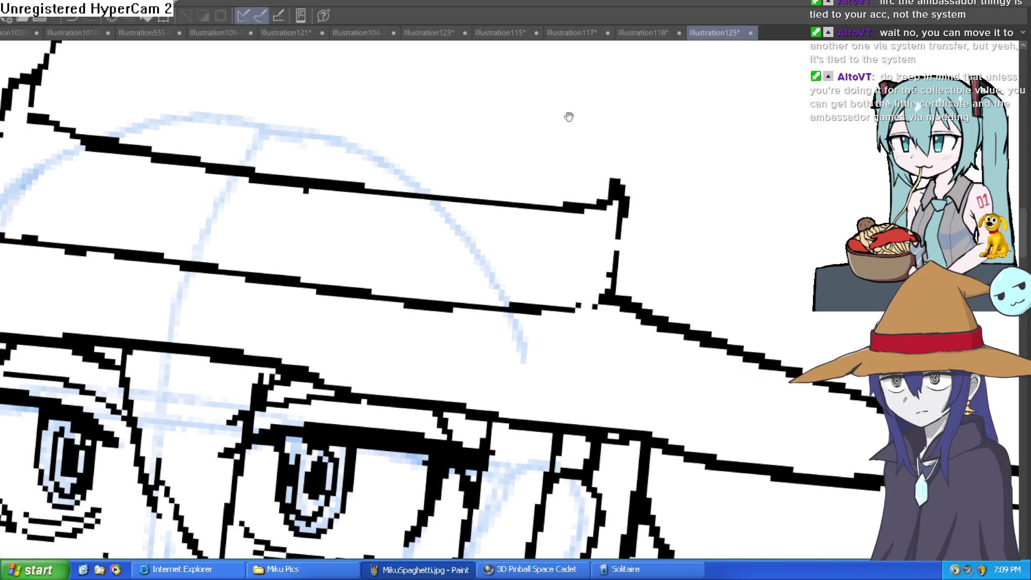
drag(569, 116, 561, 206)
mouse_move(604, 273)
mouse_down()
mouse_move(582, 115)
mouse_move(593, 263)
mouse_up()
mouse_move(32, 298)
mouse_down()
mouse_move(142, 173)
mouse_move(269, 85)
mouse_move(349, 51)
mouse_up()
key(ctrl+minus)
key(ctrl+minus)
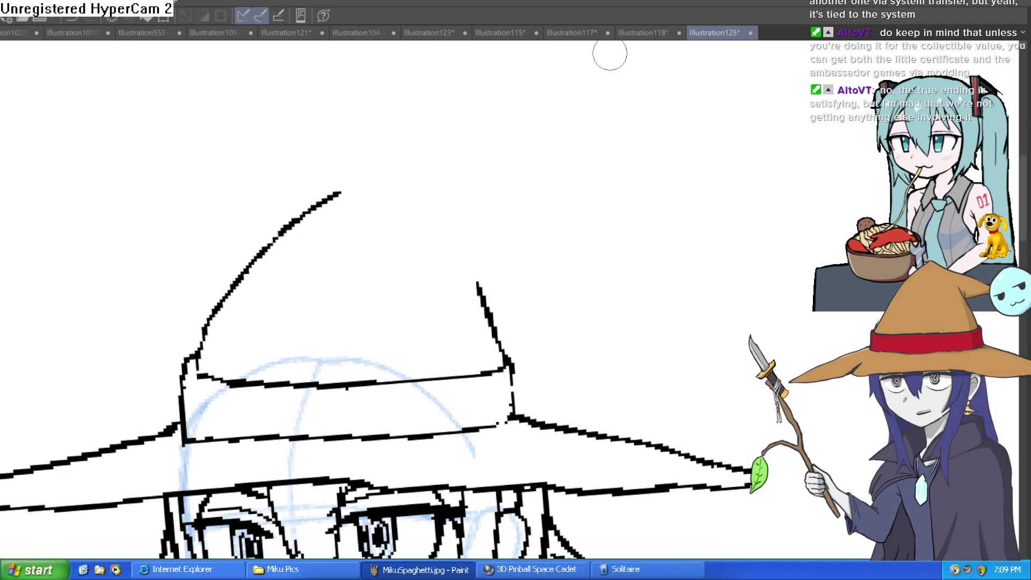
Ink the long curved left side of the crown from the band's corner and trim its tip.
mouse_move(340, 161)
mouse_down()
mouse_move(193, 338)
mouse_move(191, 357)
mouse_move(224, 317)
mouse_up()
mouse_move(282, 246)
mouse_down()
mouse_move(343, 207)
mouse_move(336, 198)
mouse_move(258, 261)
mouse_up()
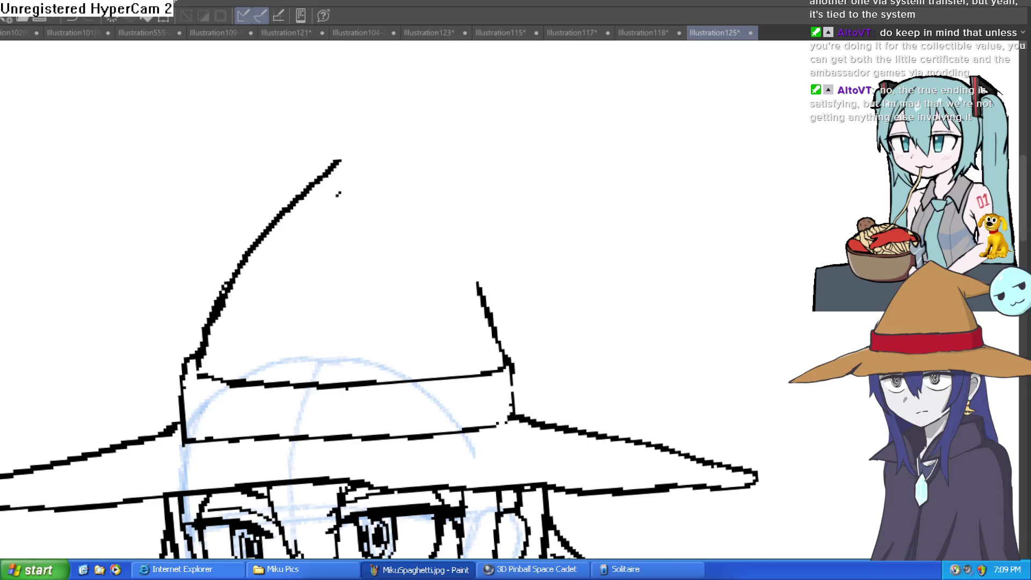
drag(333, 198, 339, 167)
Draw the crown's folded peak, with its edge sloping down-right and a crease at the fold.
scroll(430, 231, up, 1)
scroll(397, 194, up, 2)
drag(267, 205, 349, 120)
key(ctrl+z)
mouse_move(248, 213)
mouse_down()
mouse_move(380, 110)
mouse_move(423, 106)
mouse_move(574, 189)
mouse_up()
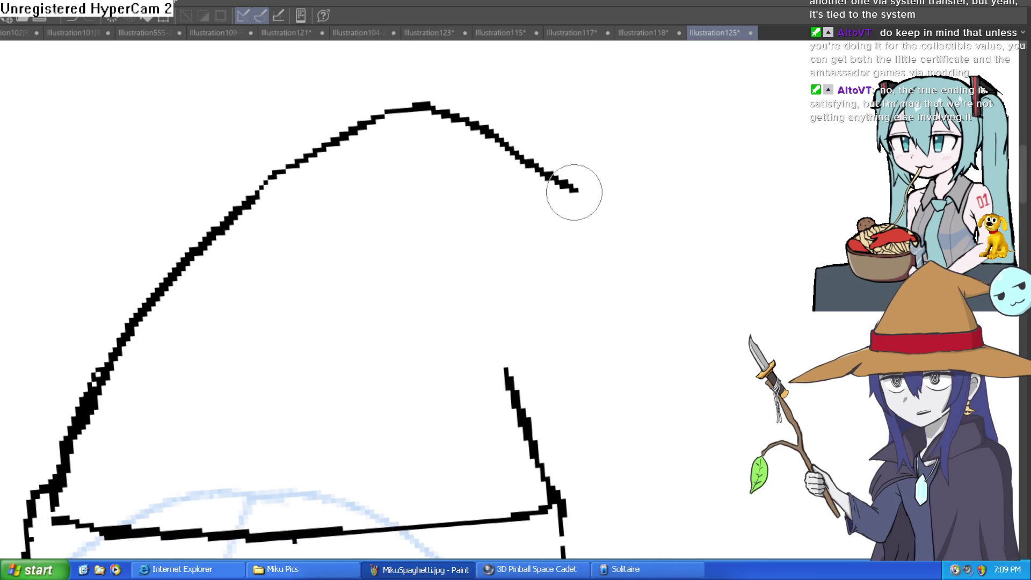
key(ctrl+z)
mouse_move(436, 103)
mouse_down()
mouse_move(521, 179)
mouse_move(643, 251)
mouse_up()
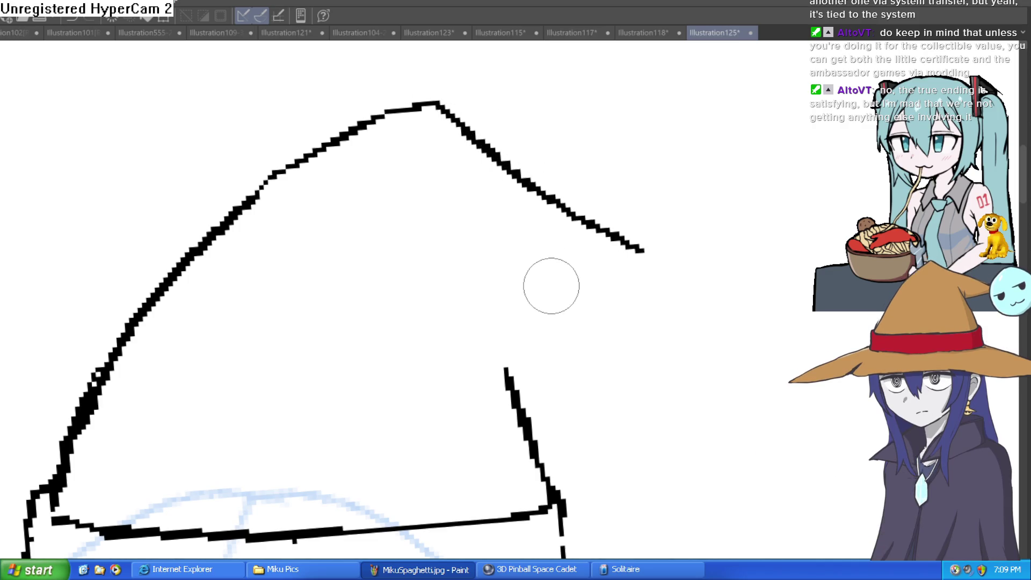
mouse_move(506, 369)
mouse_down()
mouse_move(522, 304)
mouse_move(442, 172)
mouse_move(438, 186)
mouse_up()
drag(484, 196, 487, 247)
Draw the drooping tip's pointed end, then try a pom-pom circle around it and undo it.
mouse_move(524, 284)
mouse_down()
mouse_move(609, 301)
mouse_move(706, 269)
mouse_up()
mouse_move(643, 250)
mouse_down()
mouse_move(696, 257)
mouse_move(587, 225)
mouse_move(511, 258)
mouse_up()
drag(564, 237, 495, 288)
key(ctrl+z)
key(ctrl+z)
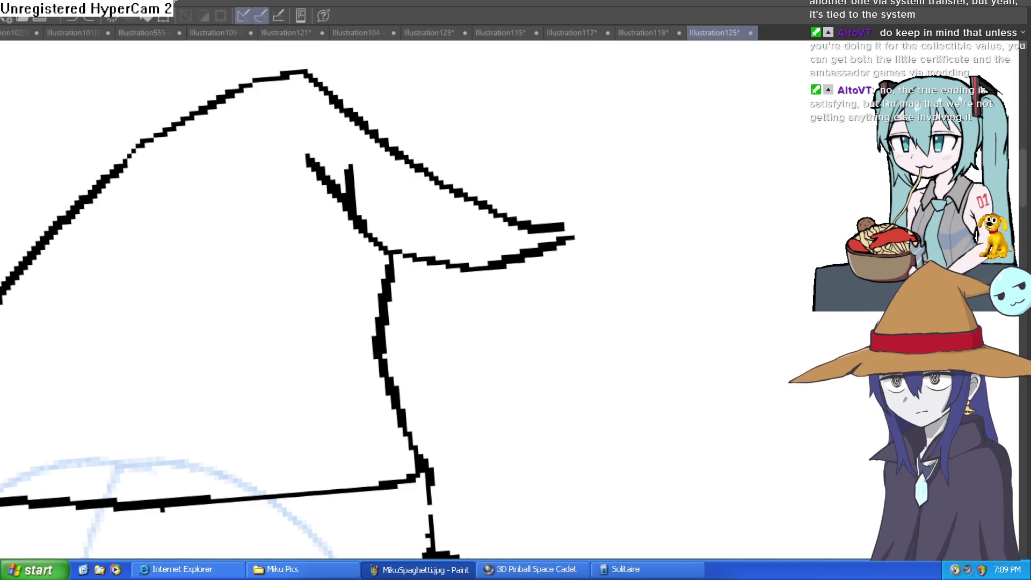
mouse_move(566, 236)
mouse_down()
mouse_move(576, 207)
mouse_move(578, 223)
mouse_up()
mouse_move(626, 135)
mouse_down()
mouse_move(499, 292)
mouse_move(686, 258)
mouse_move(624, 127)
mouse_move(544, 134)
mouse_move(592, 357)
mouse_move(677, 161)
mouse_move(629, 140)
mouse_move(470, 230)
mouse_move(679, 350)
mouse_move(582, 130)
mouse_up()
key(ctrl+z)
key(ctrl+z)
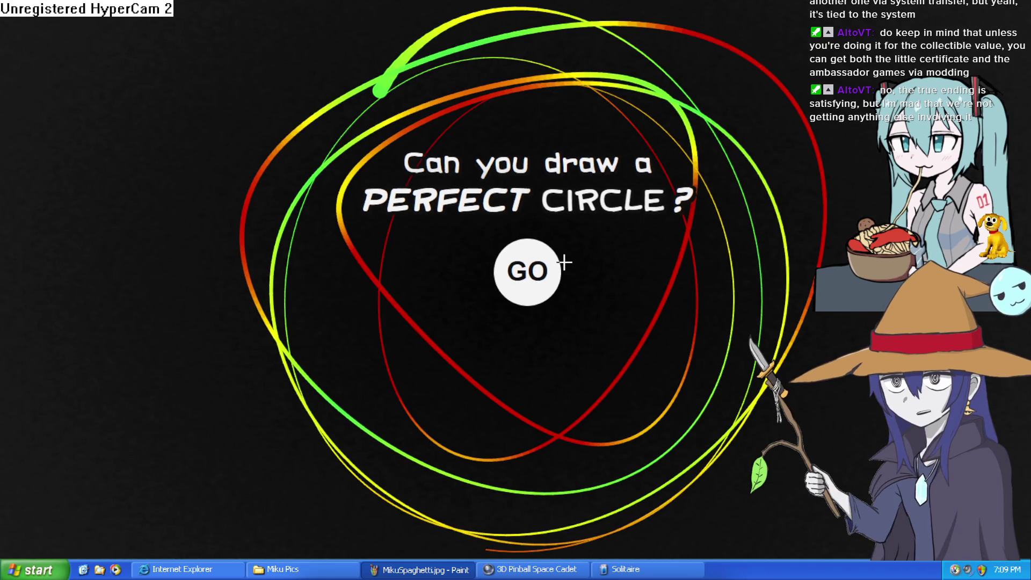
Start a Perfect Circle round and draw a circle around the centre dot, scoring 93.1%.
click(534, 255)
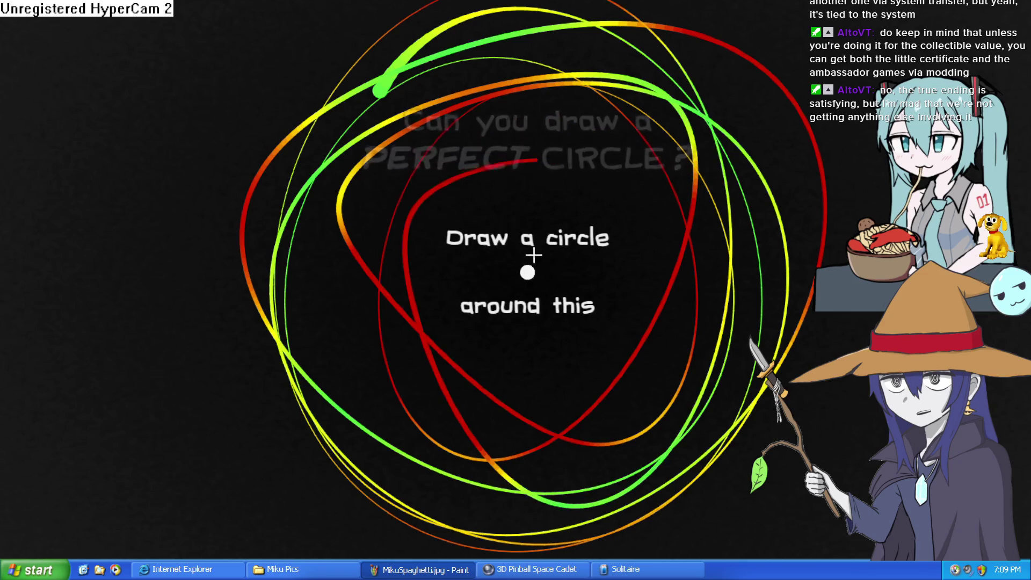
mouse_move(546, 162)
mouse_down()
mouse_move(511, 224)
mouse_move(569, 375)
mouse_move(569, 161)
mouse_up()
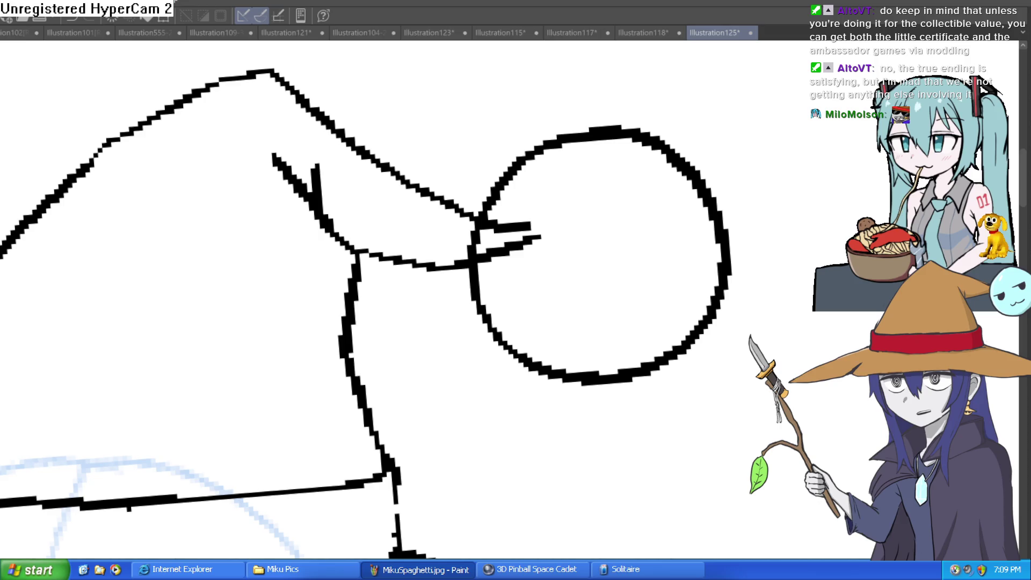
Undo the stray stroke tail in the pom-pom, then zoom out and pan to frame the whole hat.
key(ctrl+z)
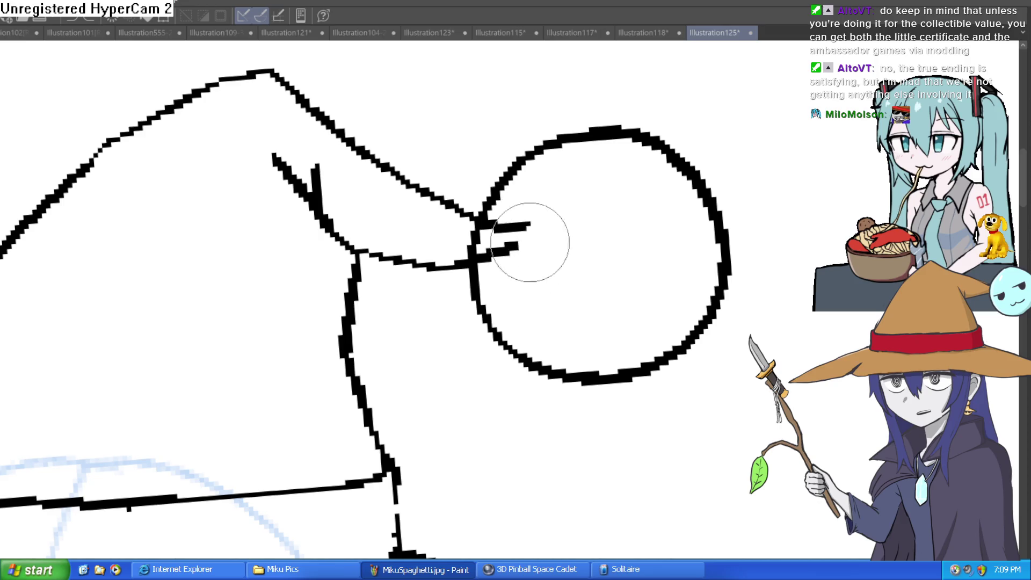
scroll(518, 244, down, 3)
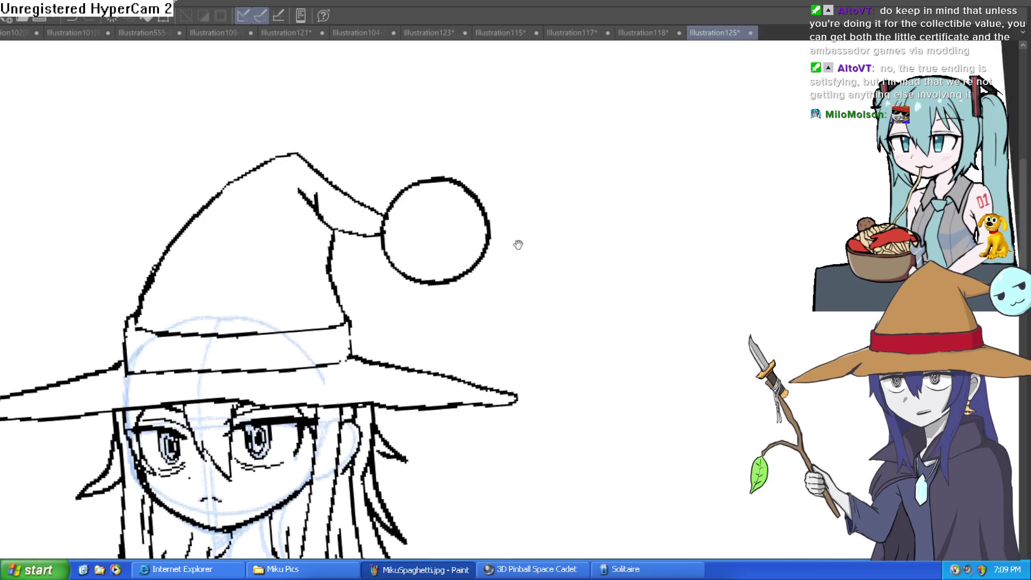
drag(518, 245, 454, 253)
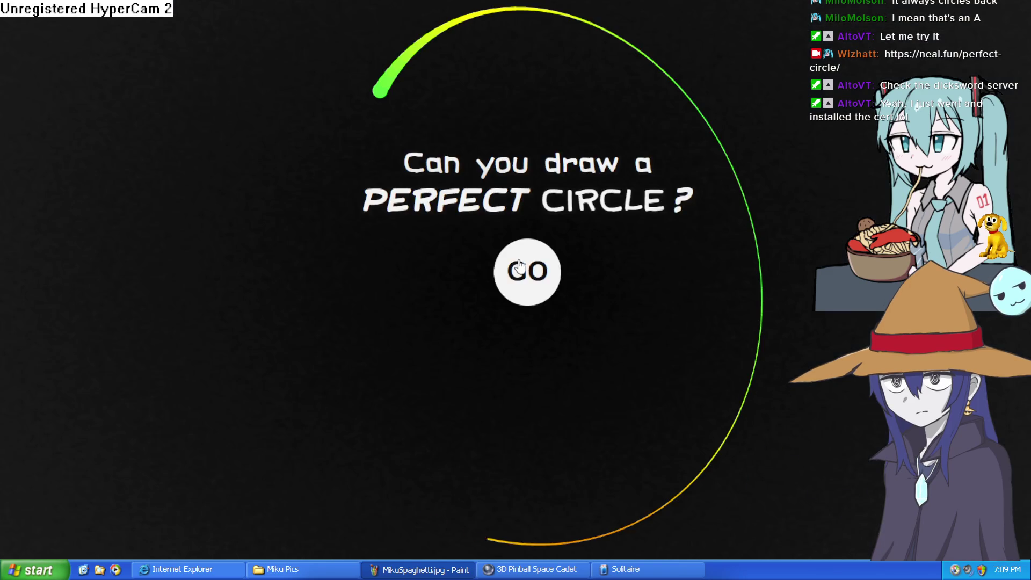
Play several Perfect Circle rounds around the dot, ending on 84.8% with a best of 90.6%.
click(527, 272)
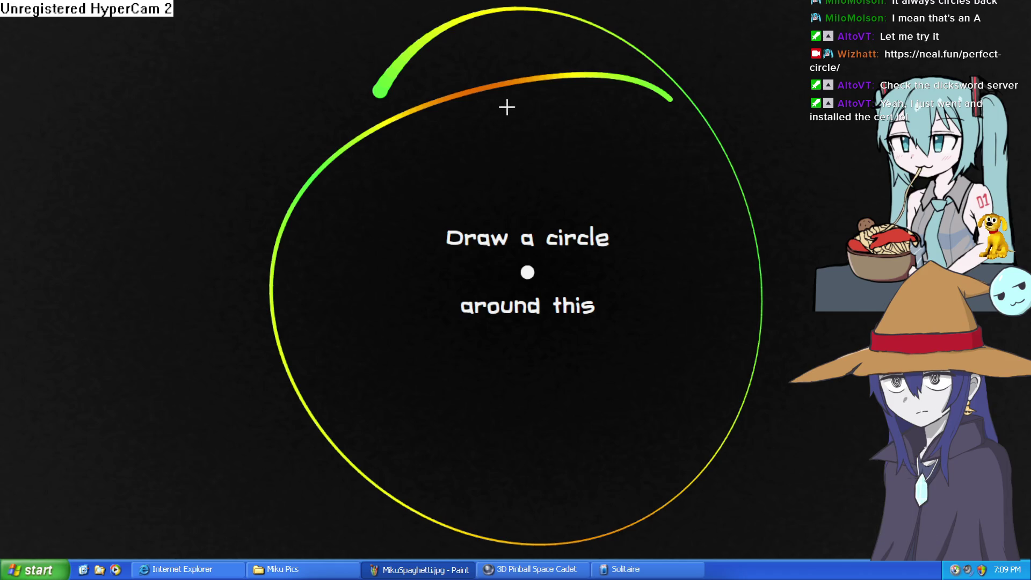
mouse_move(520, 135)
mouse_down()
mouse_move(550, 134)
mouse_move(645, 329)
mouse_move(426, 339)
mouse_move(519, 133)
mouse_up()
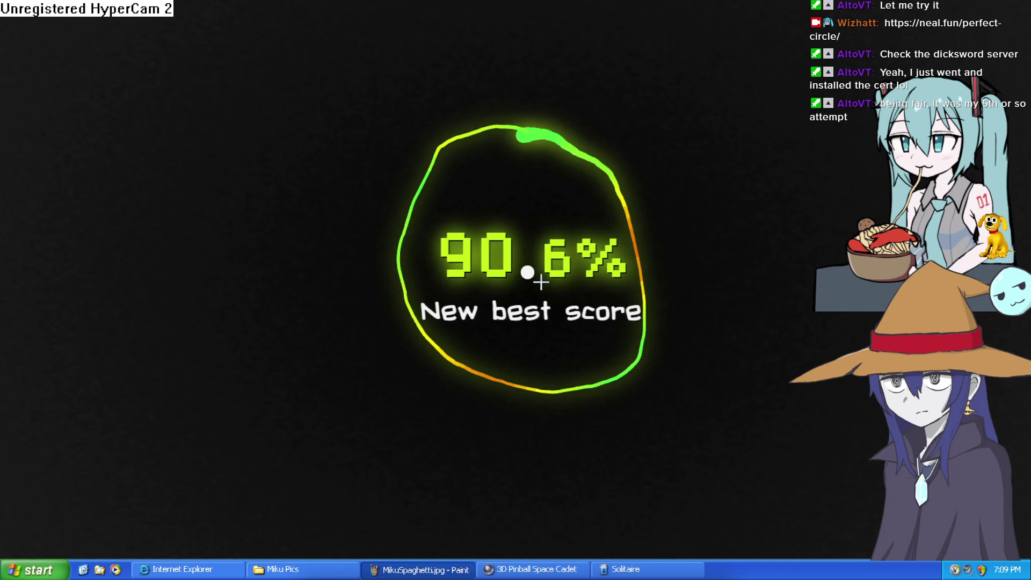
mouse_move(515, 132)
mouse_down()
mouse_move(684, 325)
mouse_move(557, 95)
mouse_up()
mouse_move(520, 134)
mouse_down()
mouse_move(647, 226)
mouse_move(508, 339)
mouse_move(536, 141)
mouse_up()
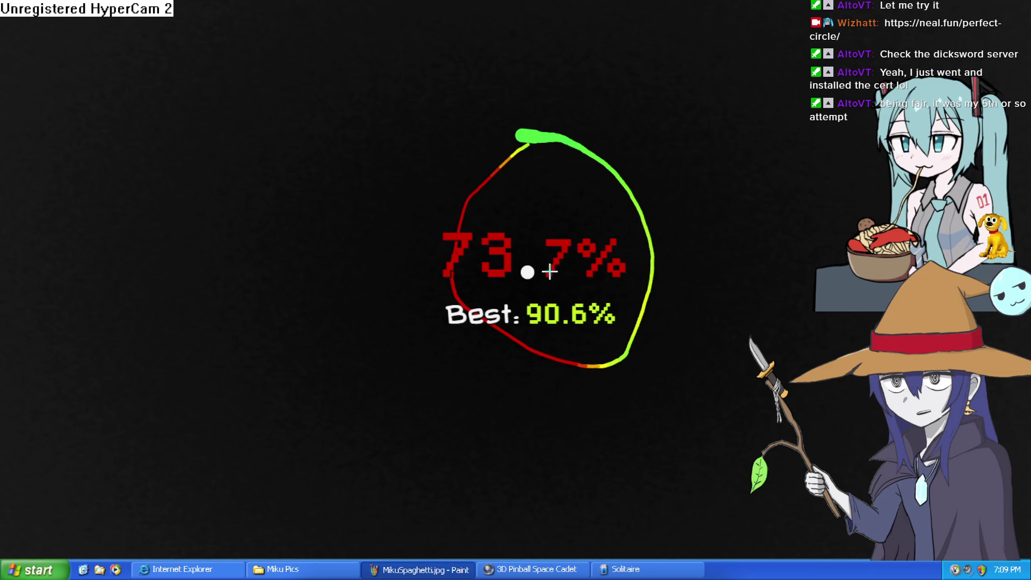
click(529, 273)
mouse_move(476, 157)
mouse_down()
mouse_move(533, 147)
mouse_move(584, 161)
mouse_move(628, 202)
mouse_move(652, 256)
mouse_move(653, 315)
mouse_move(626, 357)
mouse_move(585, 385)
mouse_move(506, 389)
mouse_move(443, 367)
mouse_move(414, 292)
mouse_up()
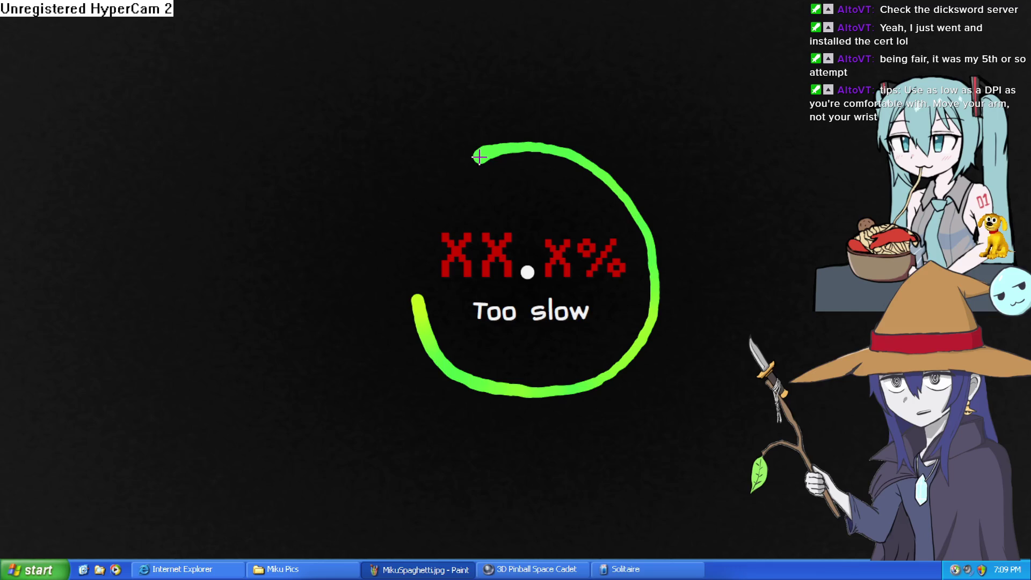
mouse_move(479, 156)
mouse_down()
mouse_move(534, 144)
mouse_move(575, 156)
mouse_move(603, 170)
mouse_move(635, 219)
mouse_move(634, 283)
mouse_move(610, 329)
mouse_move(560, 359)
mouse_move(493, 338)
mouse_up()
mouse_move(460, 157)
mouse_down()
mouse_move(549, 132)
mouse_move(604, 157)
mouse_move(639, 192)
mouse_move(659, 244)
mouse_move(642, 306)
mouse_move(601, 346)
mouse_move(553, 364)
mouse_move(495, 355)
mouse_move(437, 304)
mouse_move(459, 148)
mouse_up()
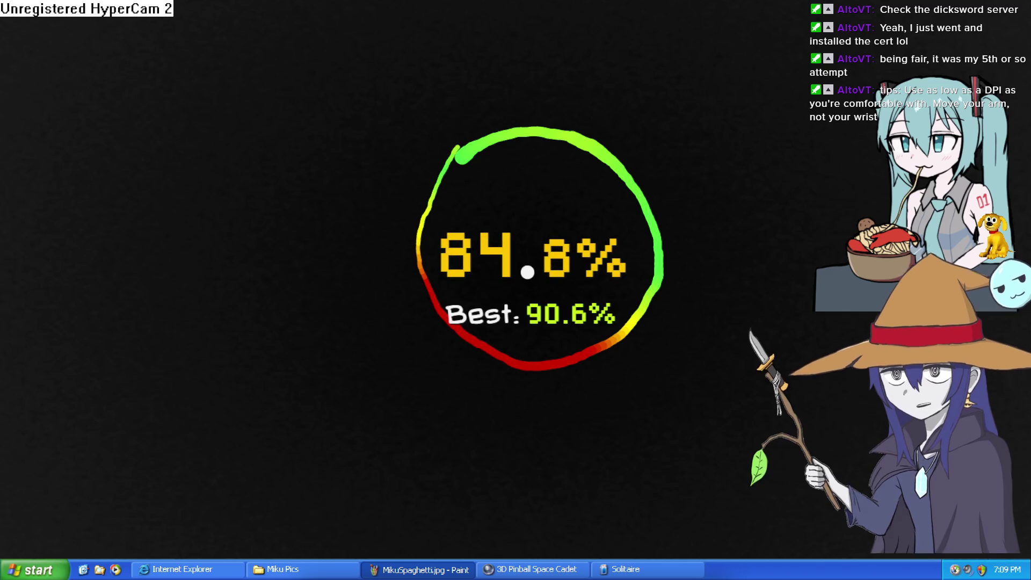
drag(551, 164, 524, 164)
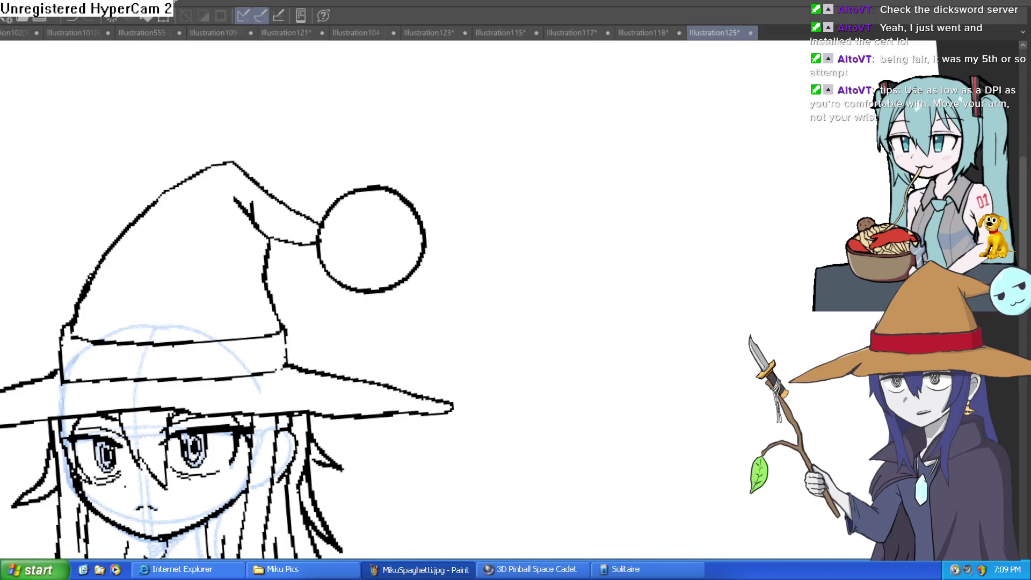
Drag out a guide circle right of the pom-pom and ink over it with the pen.
mouse_move(496, 154)
mouse_down()
mouse_move(585, 257)
mouse_move(682, 294)
mouse_move(636, 244)
mouse_move(686, 299)
mouse_move(683, 286)
mouse_up()
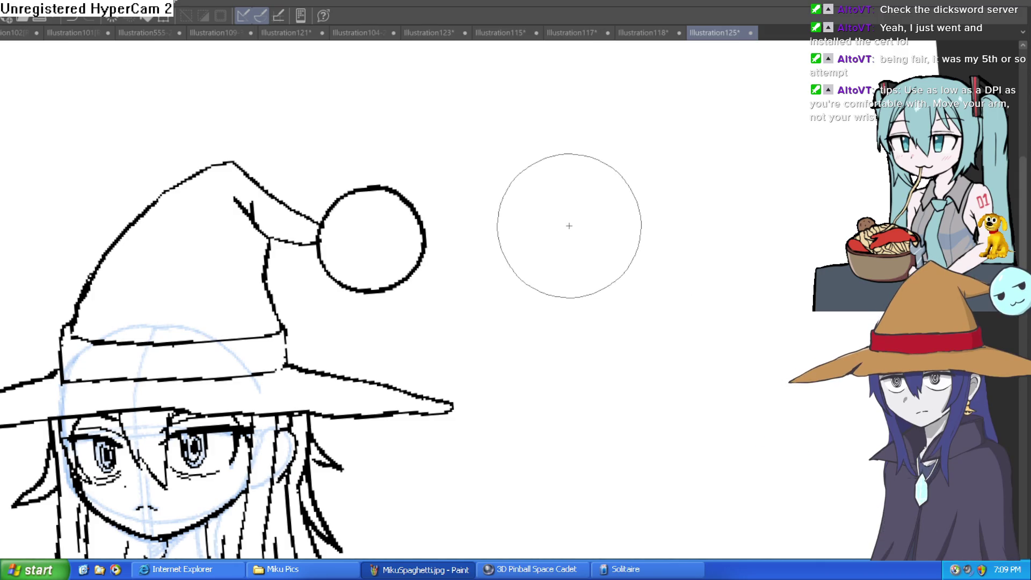
drag(683, 286, 683, 285)
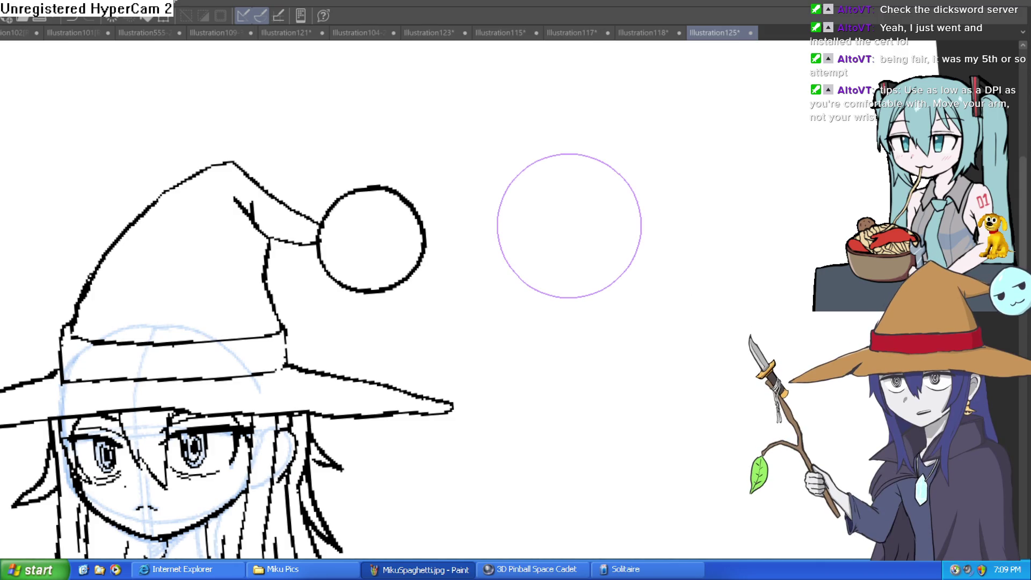
mouse_move(502, 254)
mouse_down()
mouse_move(495, 229)
mouse_move(567, 153)
mouse_move(645, 233)
mouse_move(558, 304)
mouse_up()
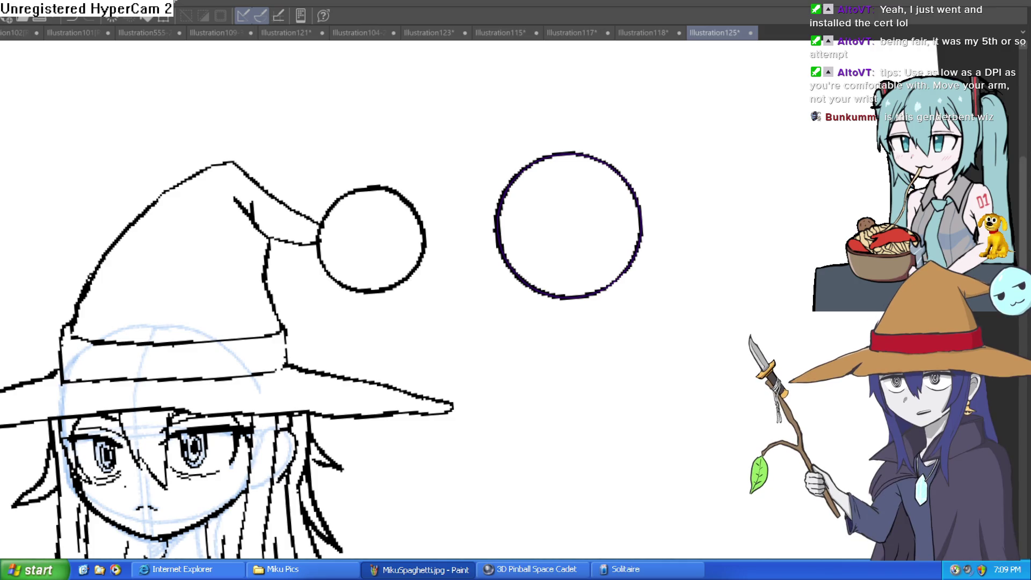
drag(426, 307, 636, 156)
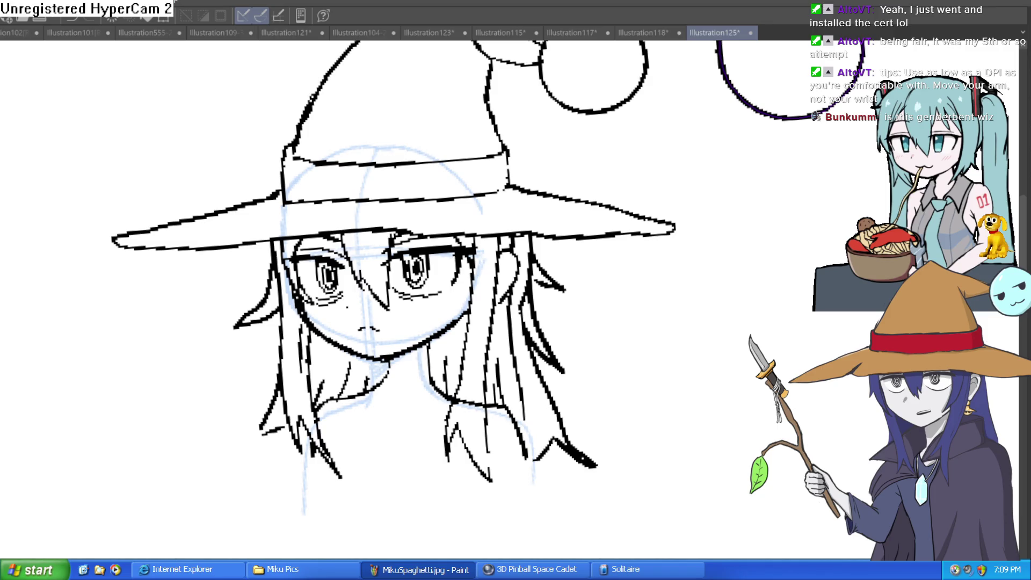
Hide the blue sketch guides on the face and flip the view to check its proportions.
drag(363, 269, 303, 296)
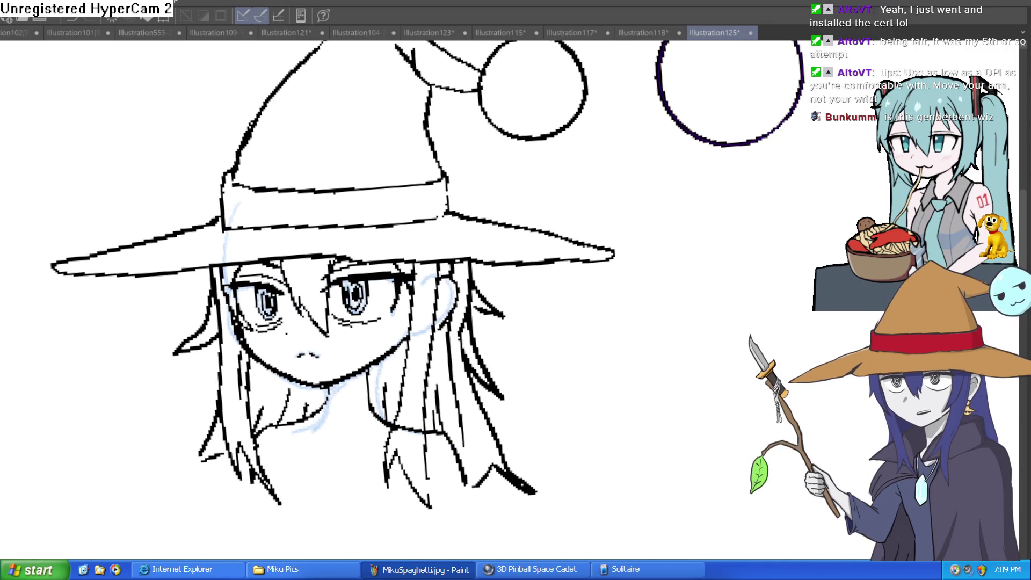
key(Delete)
scroll(737, 403, up, 1)
scroll(515, 335, up, 4)
scroll(524, 322, down, 4)
scroll(534, 308, up, 5)
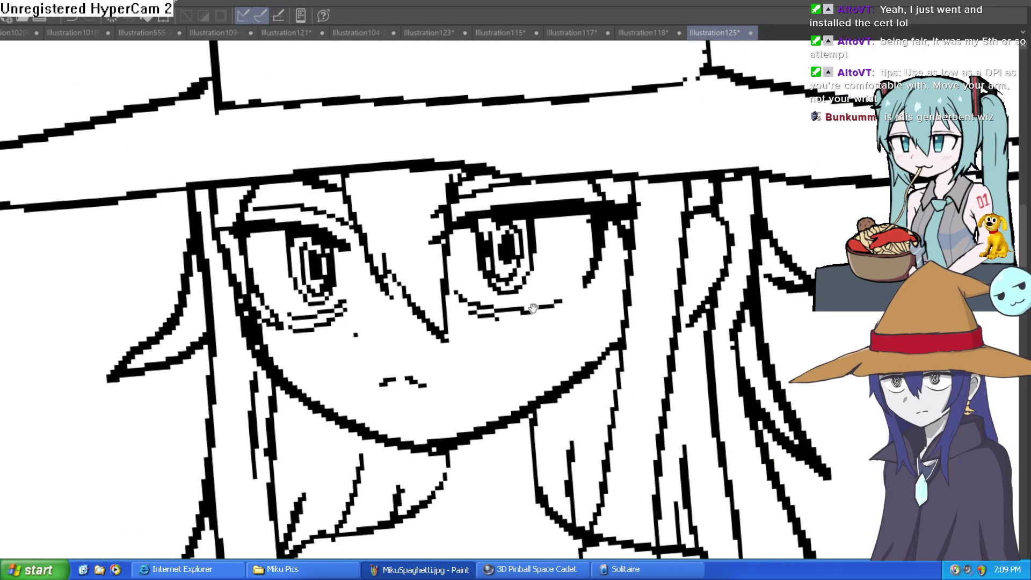
scroll(533, 307, up, 1)
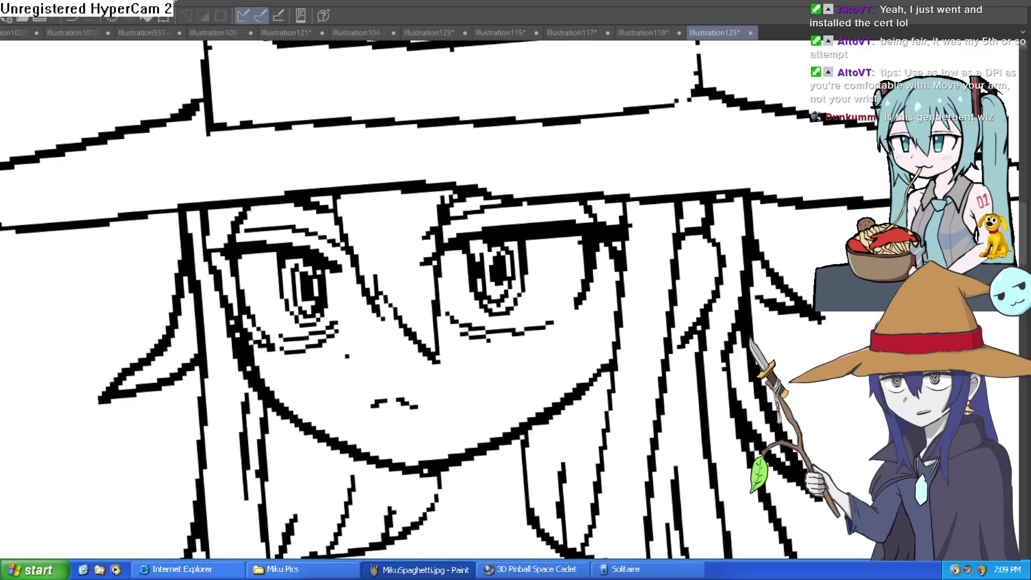
scroll(533, 308, down, 1)
scroll(533, 308, up, 1)
scroll(533, 308, down, 1)
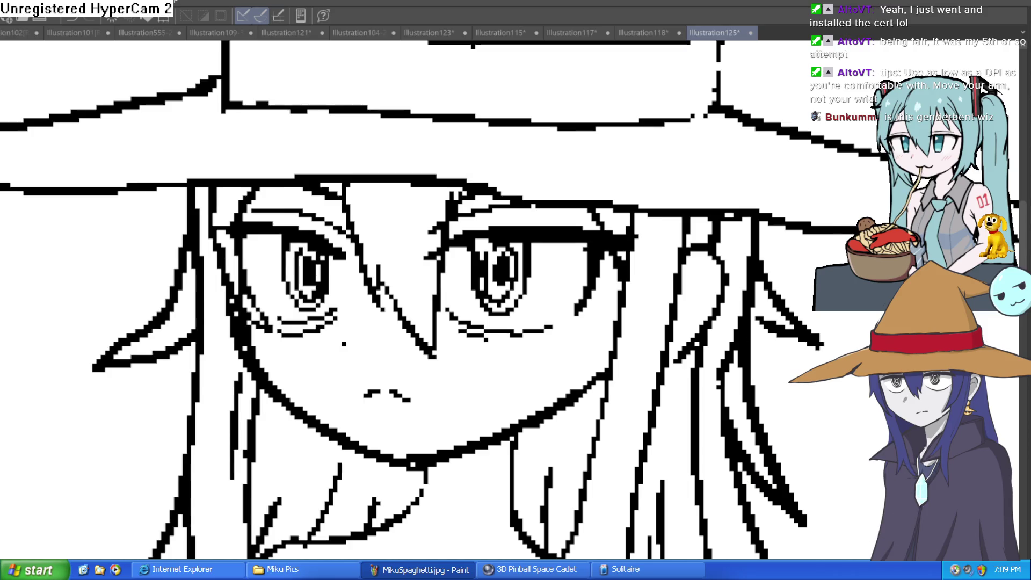
scroll(439, 300, left, 3)
key(h)
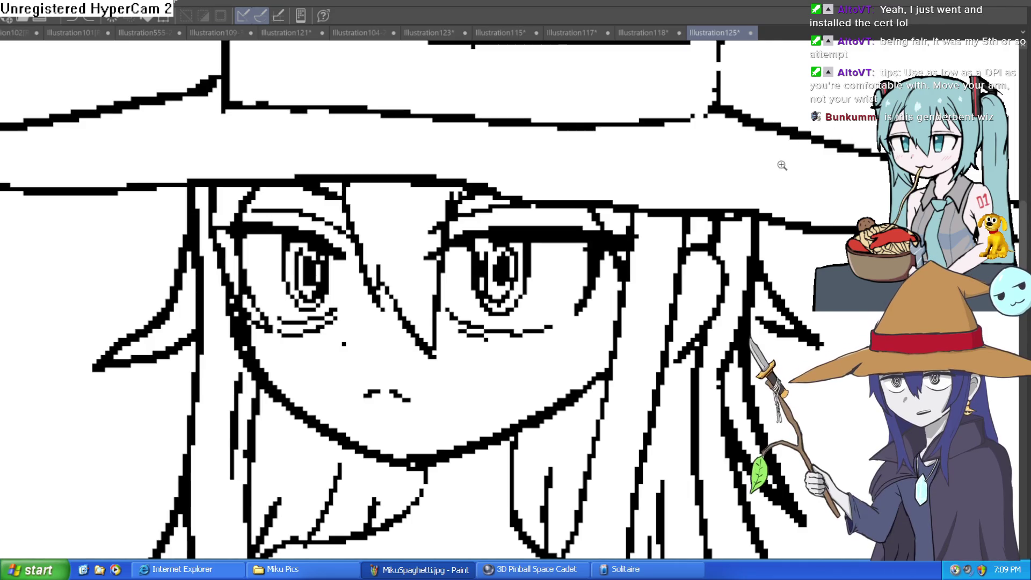
Frame the whole hat, lasso the pom-pom circle at its tip and cut it away.
scroll(791, 158, down, 3)
drag(791, 158, 707, 293)
scroll(707, 293, down, 3)
scroll(634, 269, up, 5)
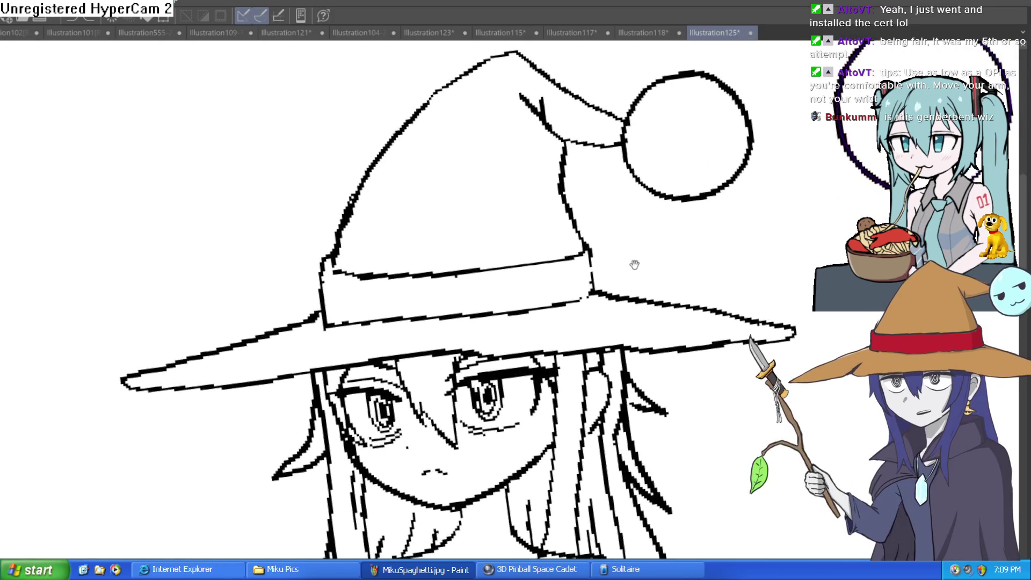
scroll(702, 231, down, 2)
scroll(666, 144, up, 2)
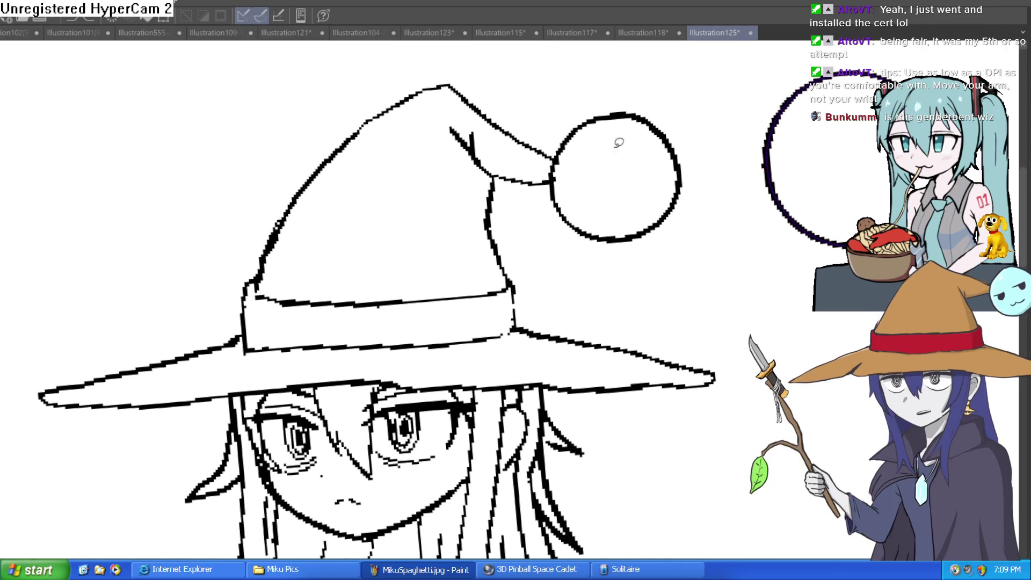
mouse_move(609, 97)
mouse_down()
mouse_move(558, 145)
mouse_move(629, 269)
mouse_move(603, 80)
mouse_move(607, 91)
mouse_up()
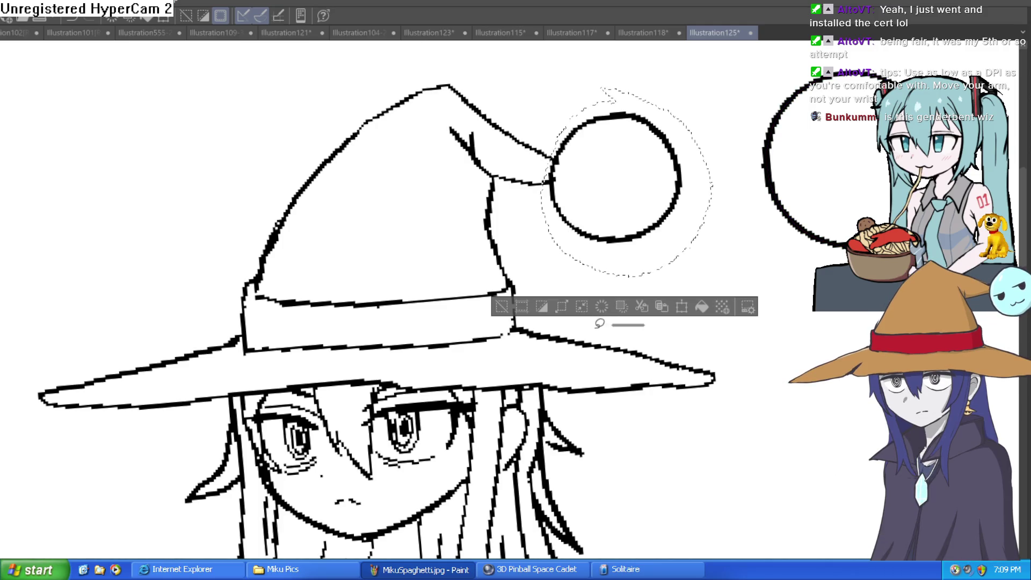
click(502, 307)
Restore the cut circle and transform it into a larger, slightly higher pom-pom on the hat tip.
key(ctrl+z)
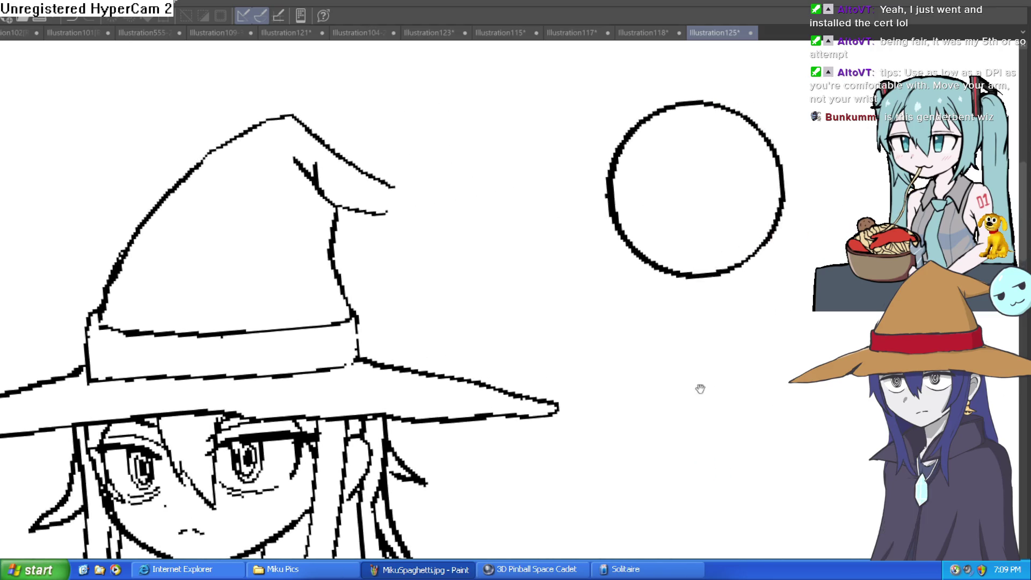
mouse_move(786, 85)
mouse_down()
mouse_move(596, 279)
mouse_move(785, 87)
mouse_up()
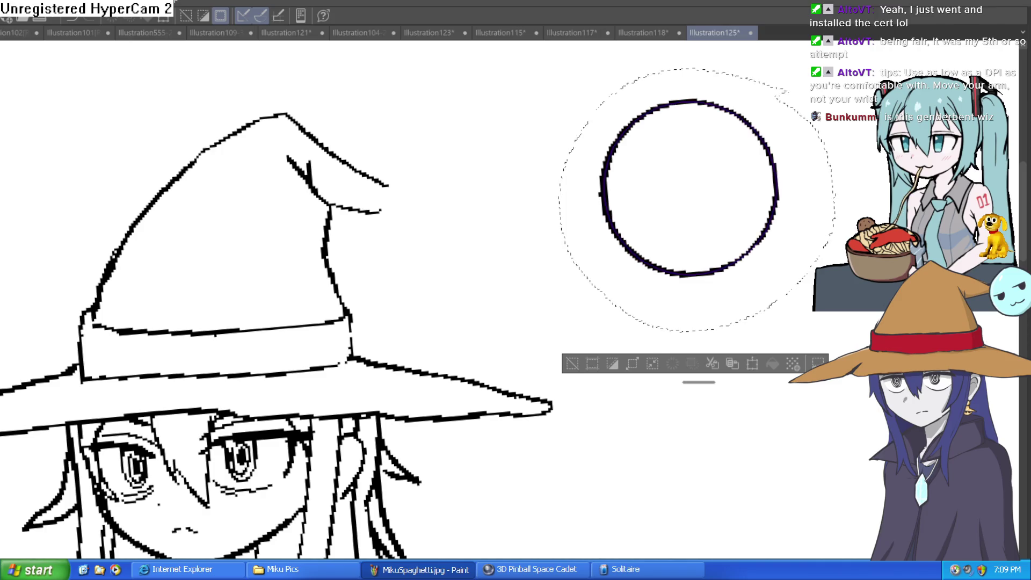
key(ctrl+t)
drag(773, 231, 537, 253)
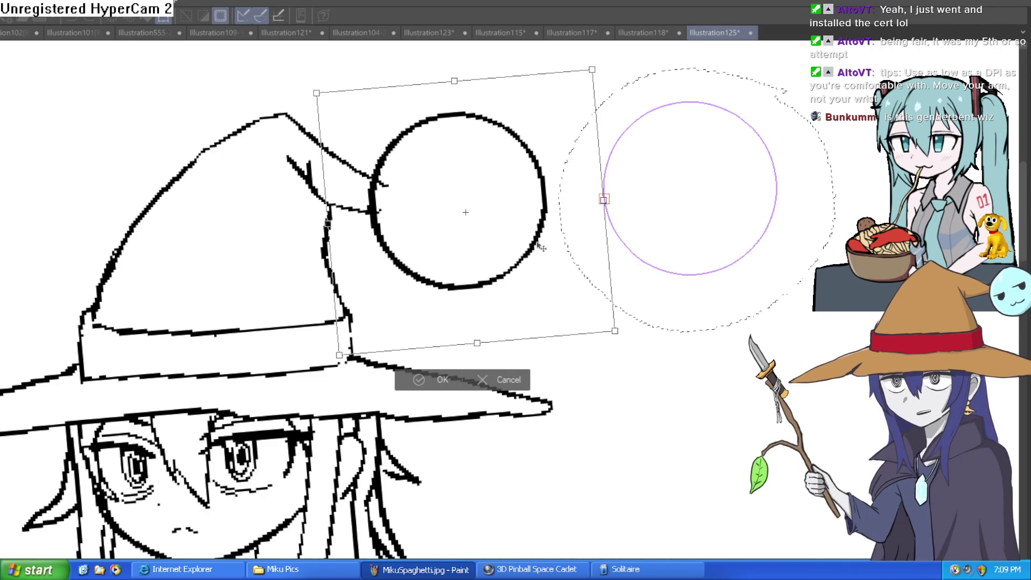
mouse_move(594, 64)
mouse_down()
mouse_move(539, 134)
mouse_move(592, 67)
mouse_up()
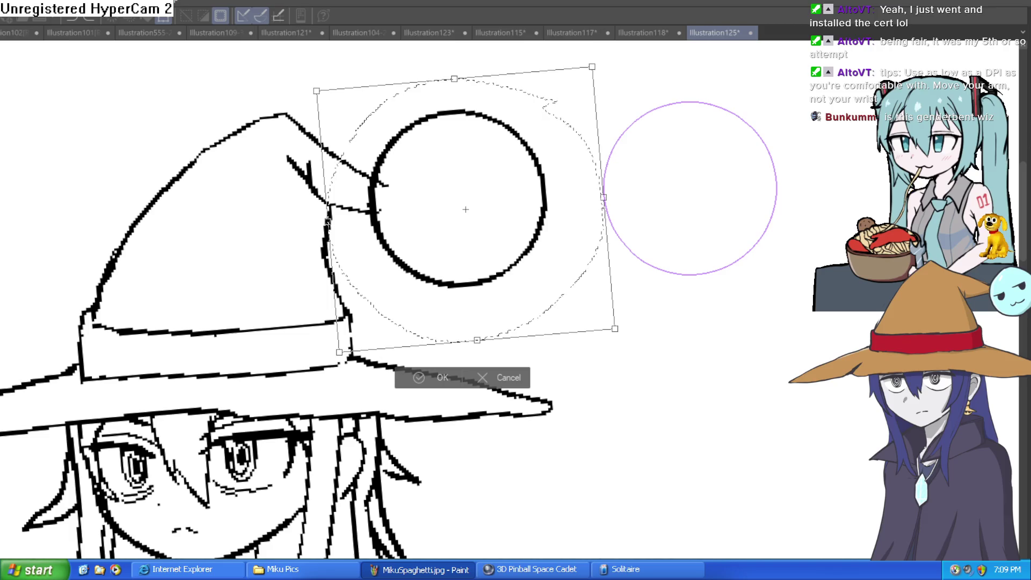
drag(593, 66, 544, 128)
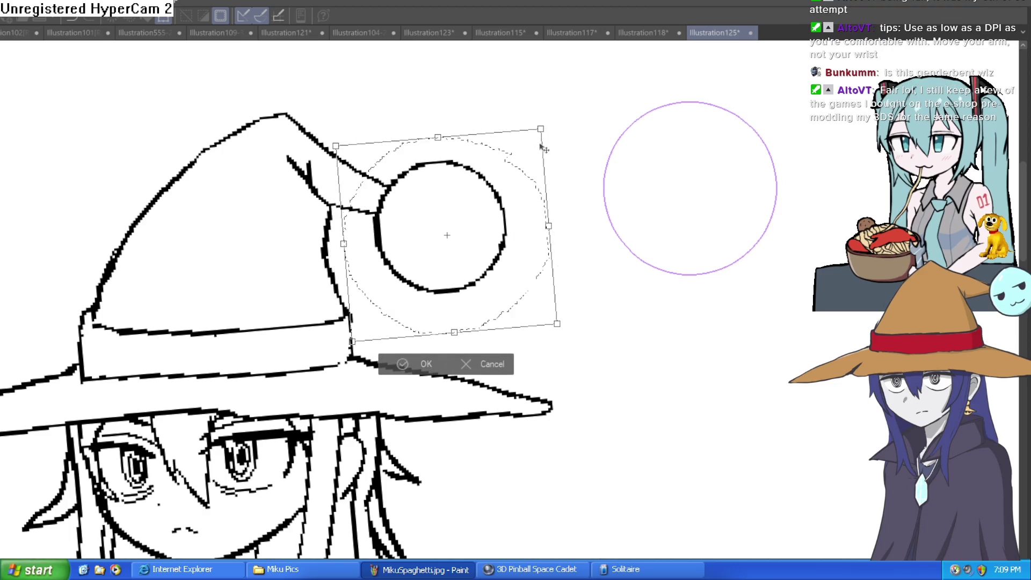
drag(505, 208, 502, 193)
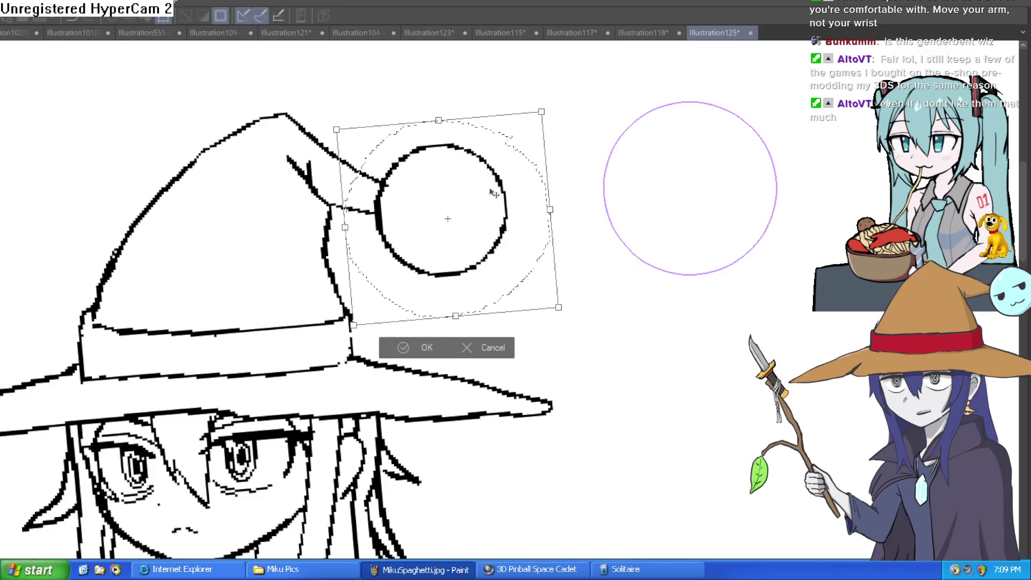
drag(544, 110, 548, 106)
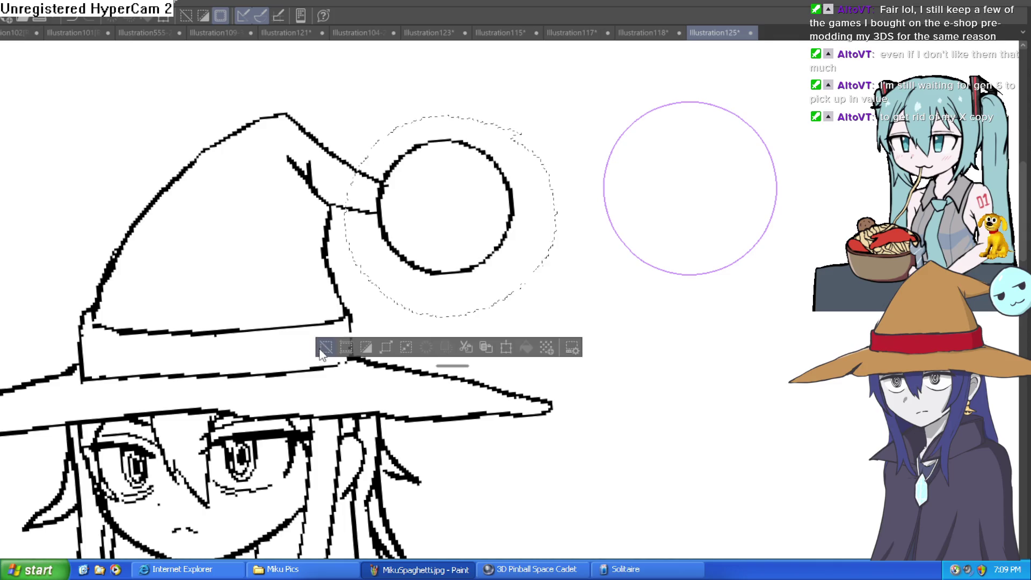
click(422, 355)
scroll(397, 189, up, 2)
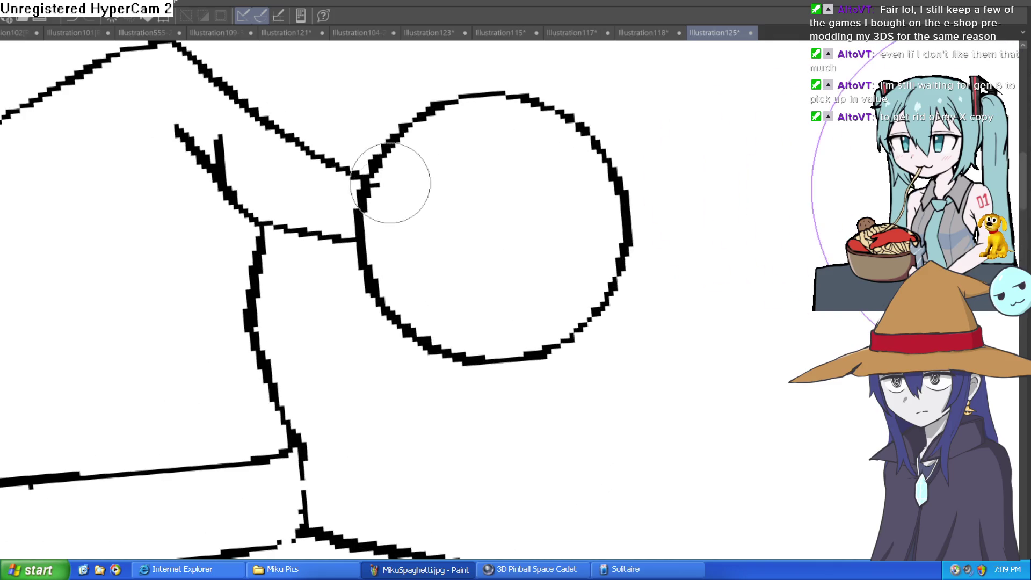
Erase the thick bottom of the hair stroke so the strand tapers to a thin end.
scroll(381, 198, down, 3)
mouse_move(593, 213)
mouse_down()
mouse_move(562, 249)
mouse_move(587, 209)
mouse_up()
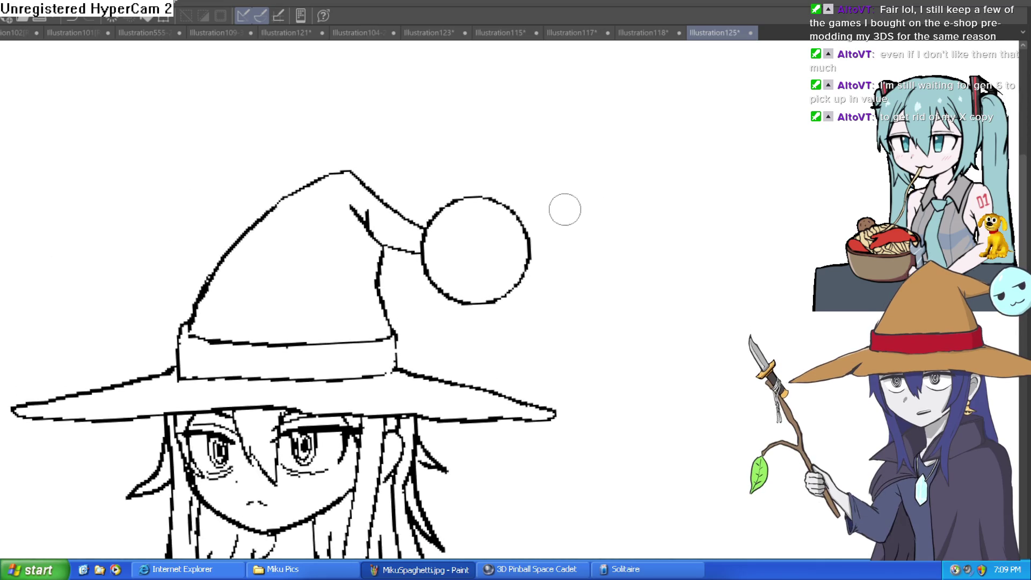
scroll(592, 260, down, 2)
drag(584, 244, 579, 233)
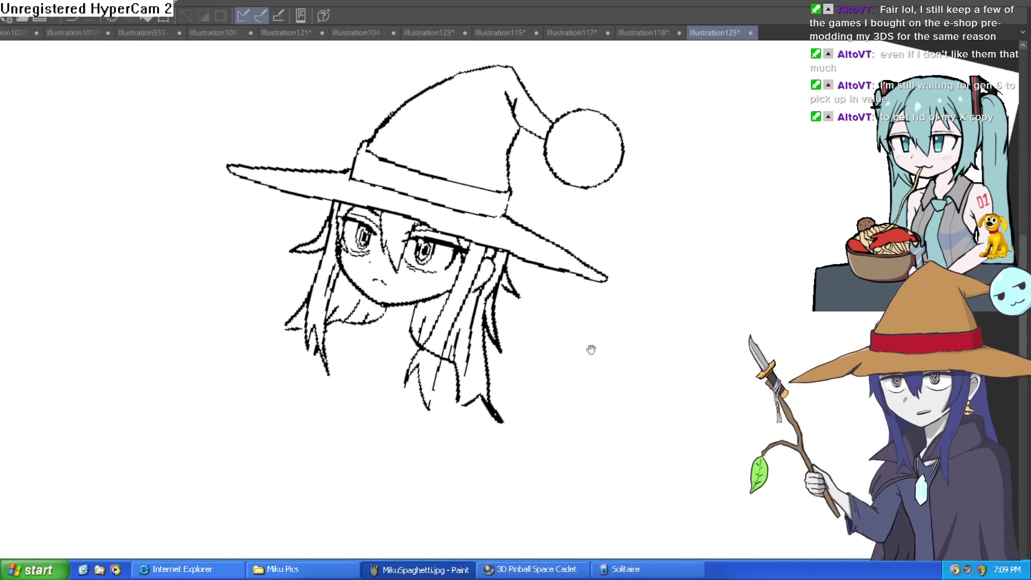
scroll(467, 284, up, 5)
mouse_move(466, 283)
mouse_down()
mouse_move(465, 349)
mouse_move(467, 323)
mouse_move(477, 350)
mouse_move(471, 317)
mouse_up()
scroll(516, 221, down, 3)
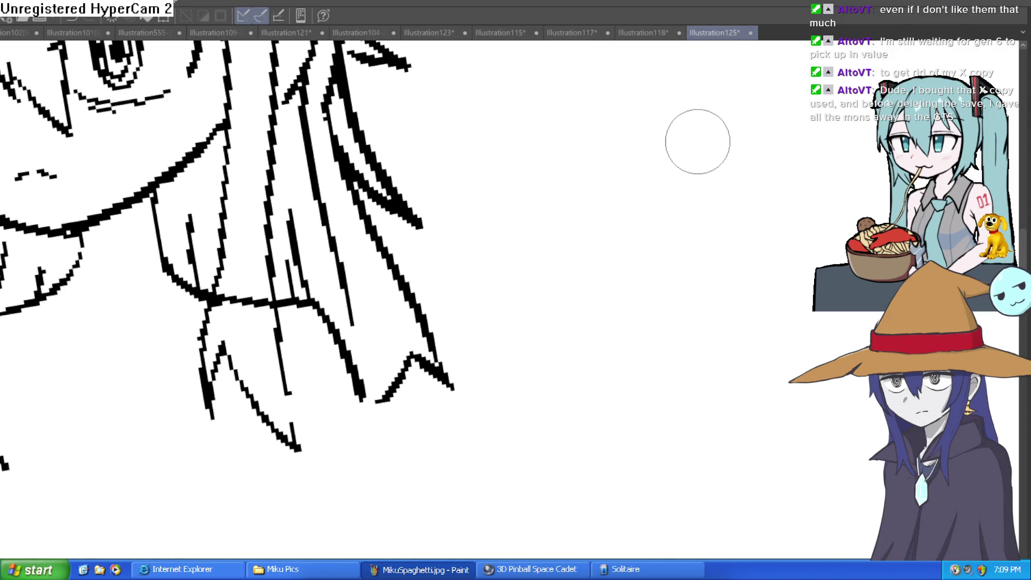
mouse_move(508, 237)
mouse_down()
mouse_move(605, 291)
mouse_move(611, 265)
mouse_up()
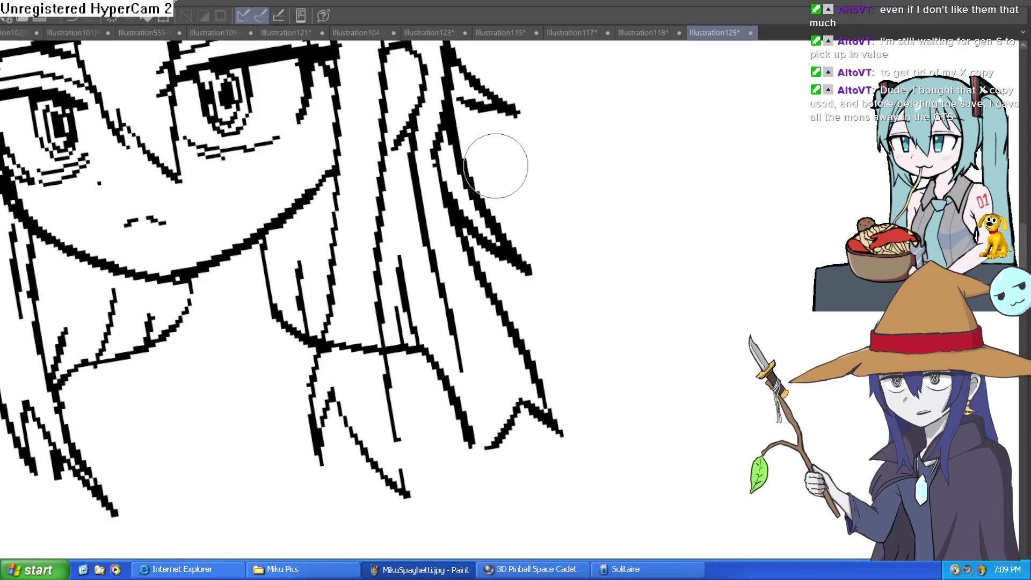
scroll(615, 324, down, 5)
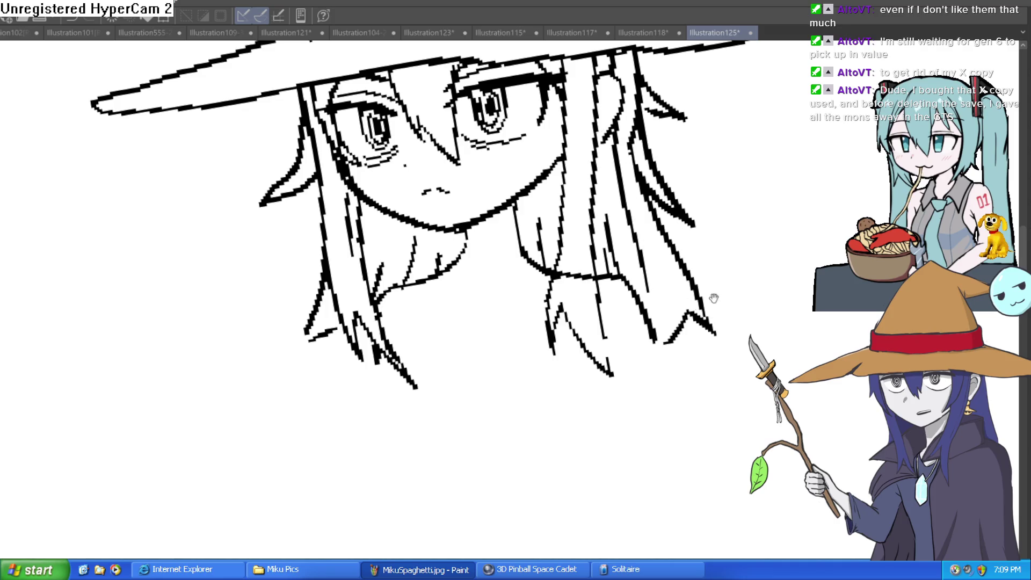
scroll(714, 298, down, 5)
scroll(592, 259, up, 5)
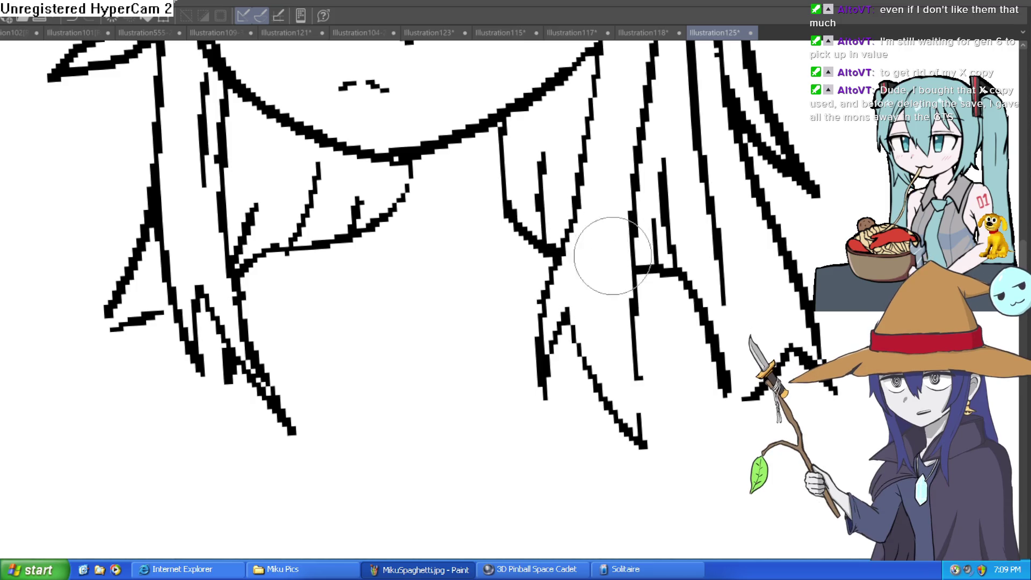
Draw three extra hair strands beside the right side of the jaw.
drag(409, 301, 424, 361)
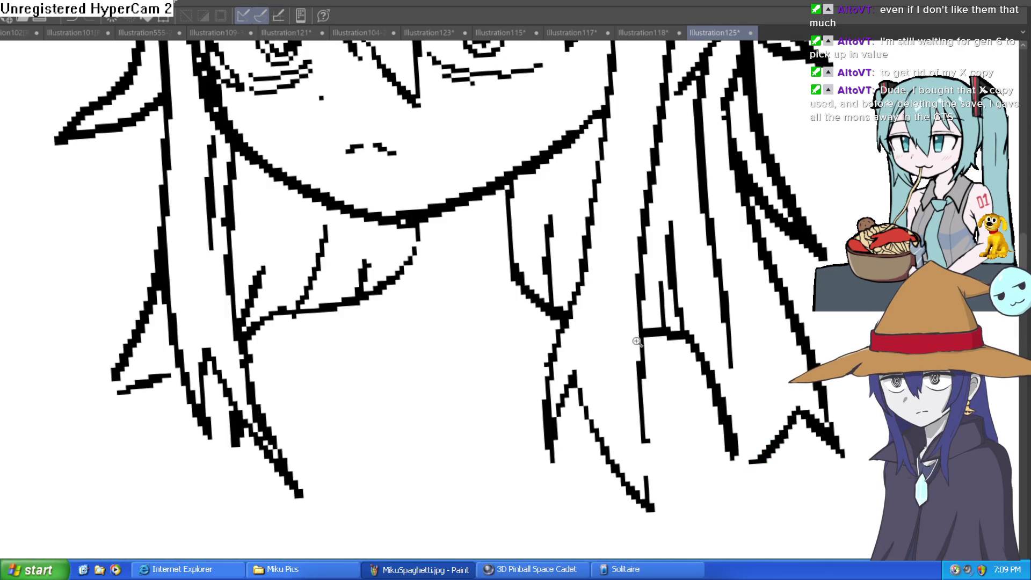
key(ctrl+minus)
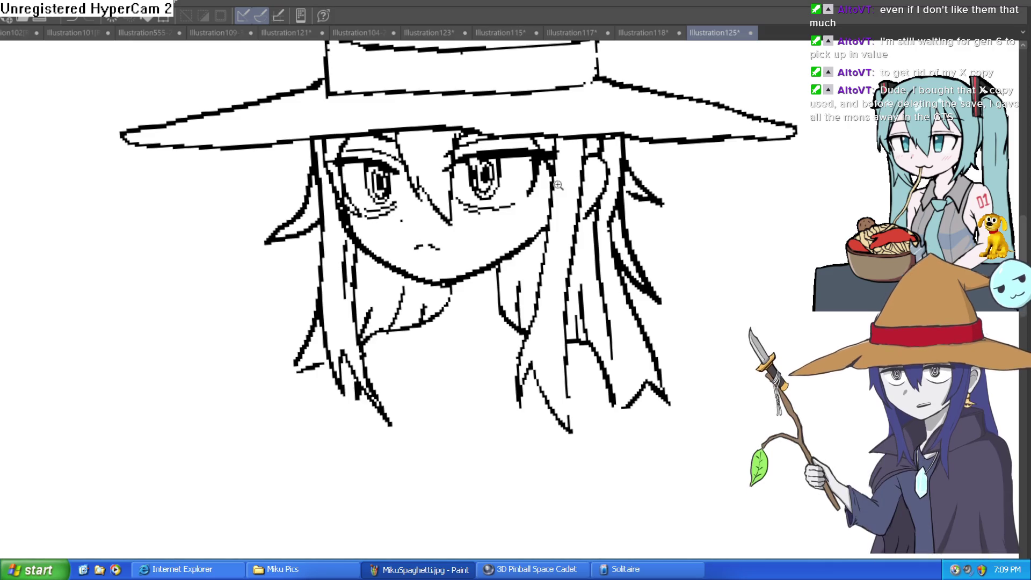
click(559, 185)
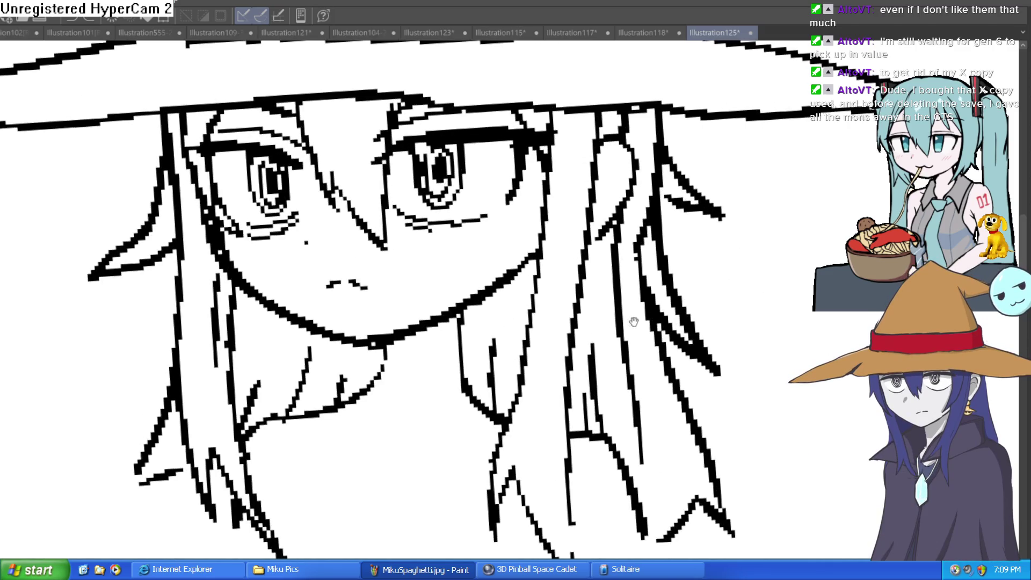
drag(633, 321, 609, 332)
drag(529, 102, 484, 344)
drag(524, 253, 511, 276)
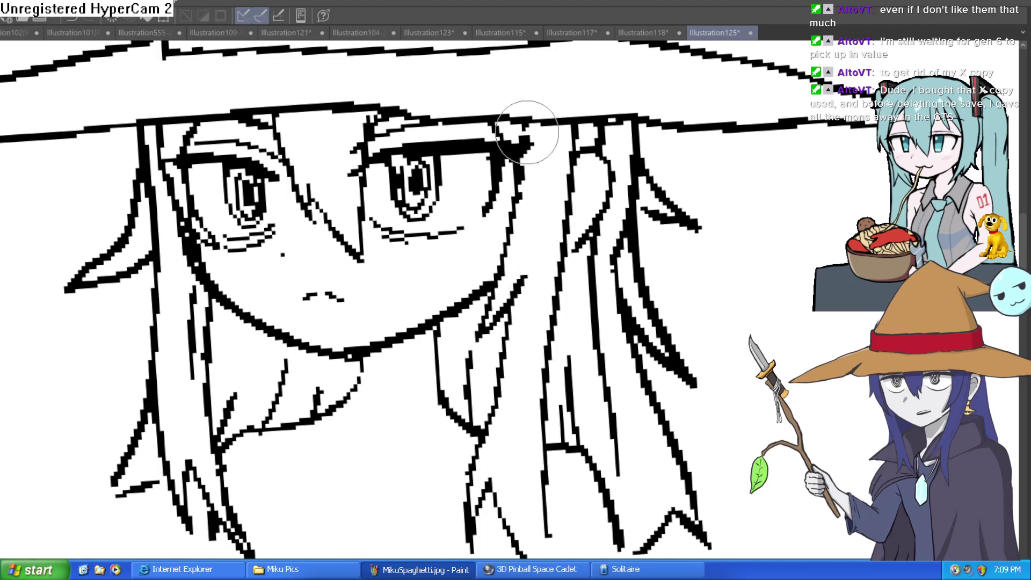
Try a collar line and neckline strokes below the chin, then undo them.
drag(539, 195, 530, 243)
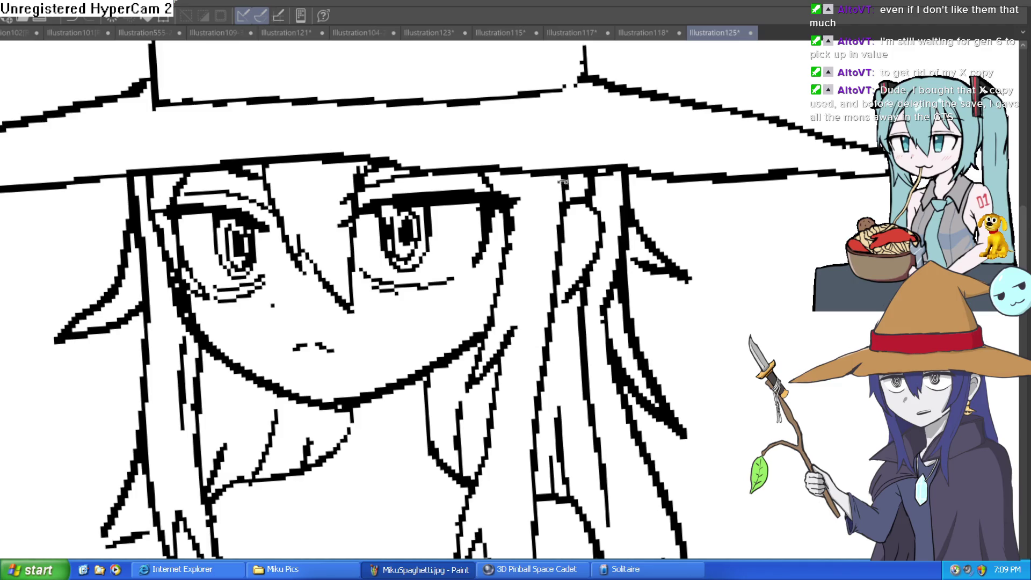
scroll(591, 241, down, 3)
mouse_move(651, 224)
mouse_down()
mouse_move(660, 272)
mouse_move(571, 257)
mouse_move(594, 226)
mouse_move(574, 185)
mouse_up()
scroll(579, 230, up, 3)
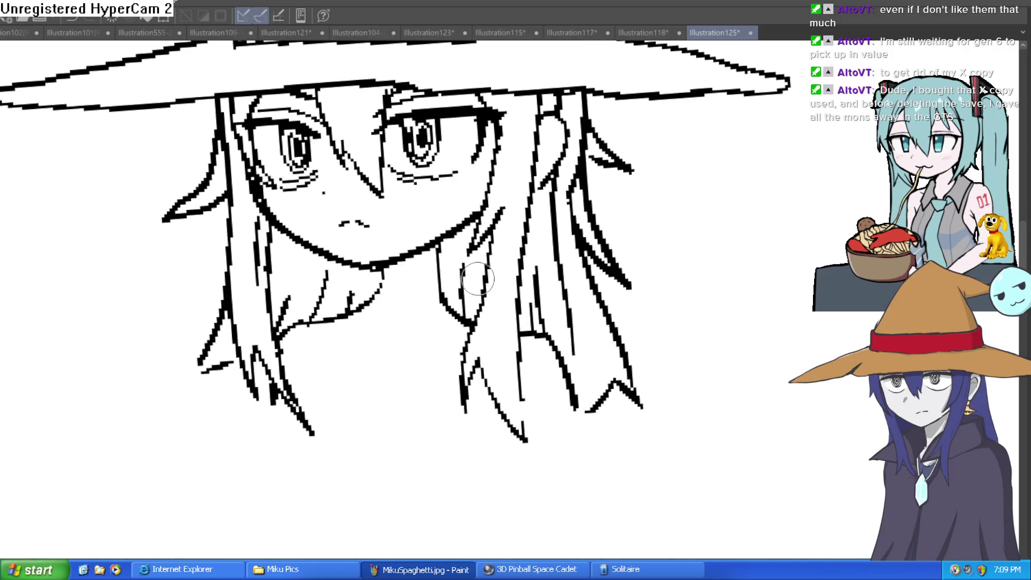
mouse_move(486, 273)
mouse_down()
mouse_move(396, 275)
mouse_move(430, 361)
mouse_move(431, 395)
mouse_up()
mouse_move(382, 276)
mouse_down()
mouse_move(316, 288)
mouse_move(415, 396)
mouse_up()
key(ctrl+z)
key(ctrl+z)
mouse_move(487, 268)
mouse_down()
mouse_move(395, 278)
mouse_move(409, 413)
mouse_up()
key(ctrl+z)
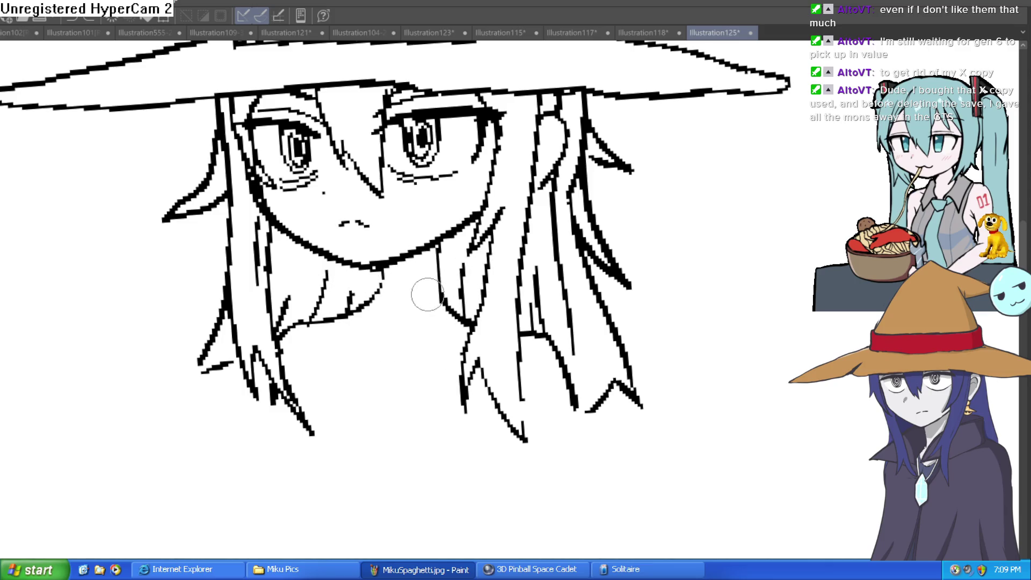
drag(401, 323, 401, 293)
scroll(401, 292, down, 3)
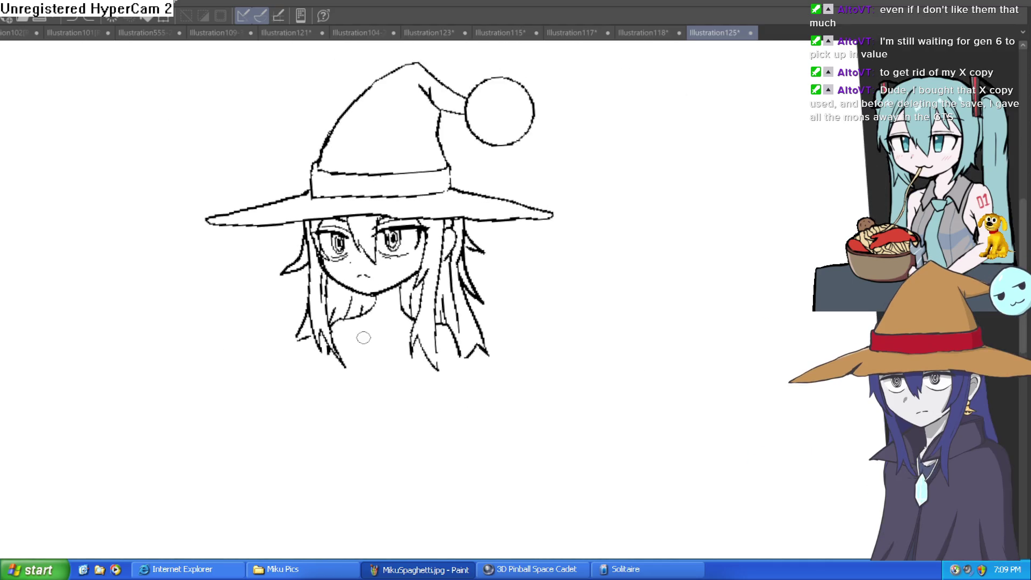
Draw a long line down the left of the neck and a horizontal collar line under the chin.
scroll(368, 353, up, 3)
mouse_move(356, 295)
mouse_down()
mouse_move(333, 376)
mouse_move(338, 416)
mouse_up()
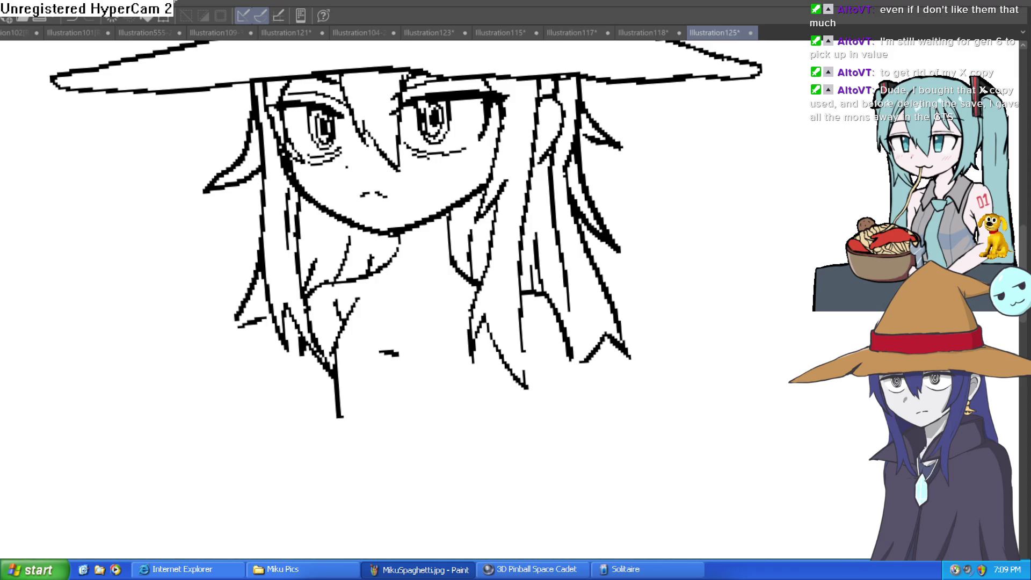
mouse_move(490, 290)
mouse_down()
mouse_move(417, 304)
mouse_move(409, 322)
mouse_move(385, 300)
mouse_move(340, 306)
mouse_move(345, 318)
mouse_move(345, 292)
mouse_up()
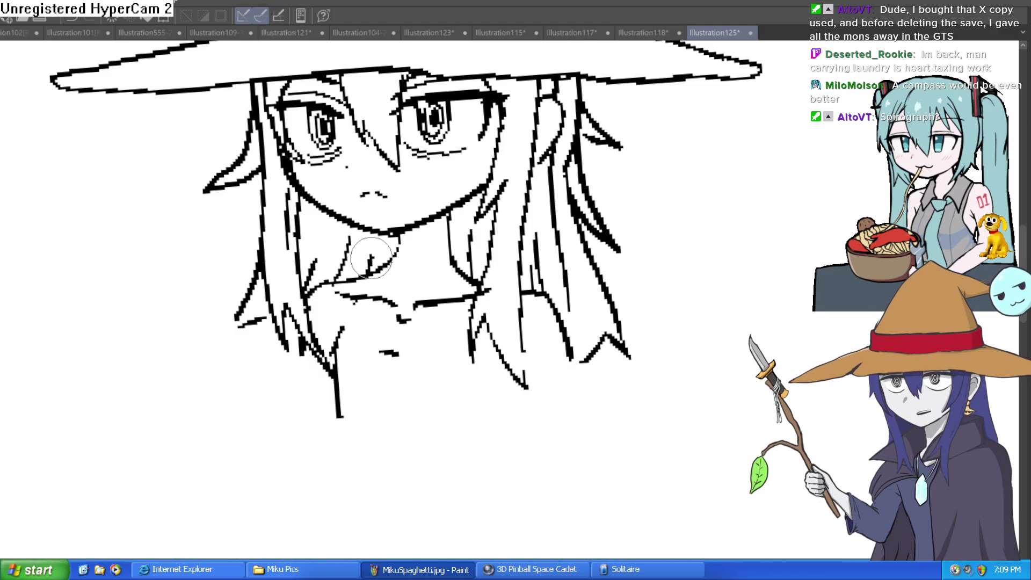
Erase the long vertical neck line and the small stray mark below the collar.
drag(597, 347, 583, 288)
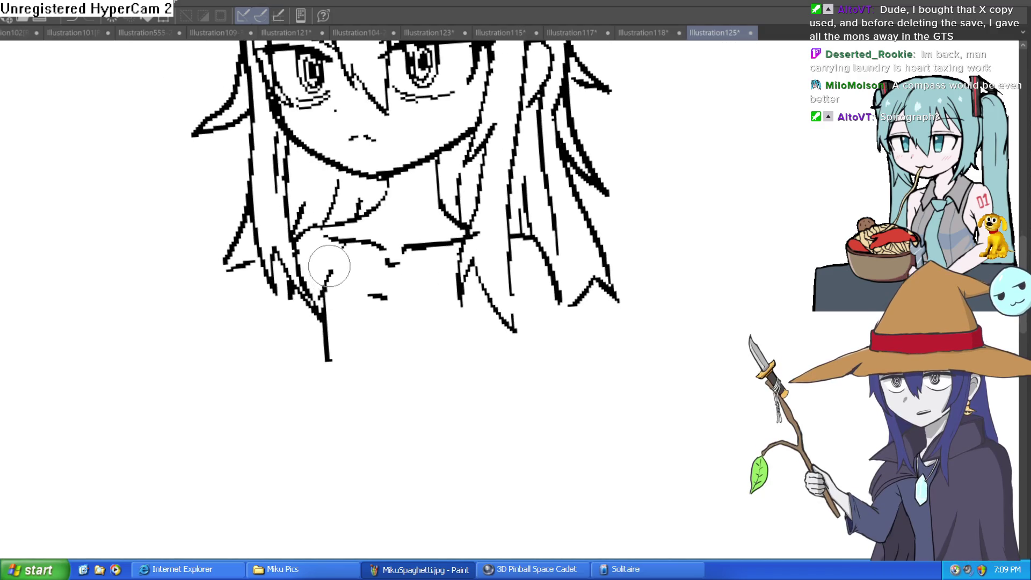
click(325, 337)
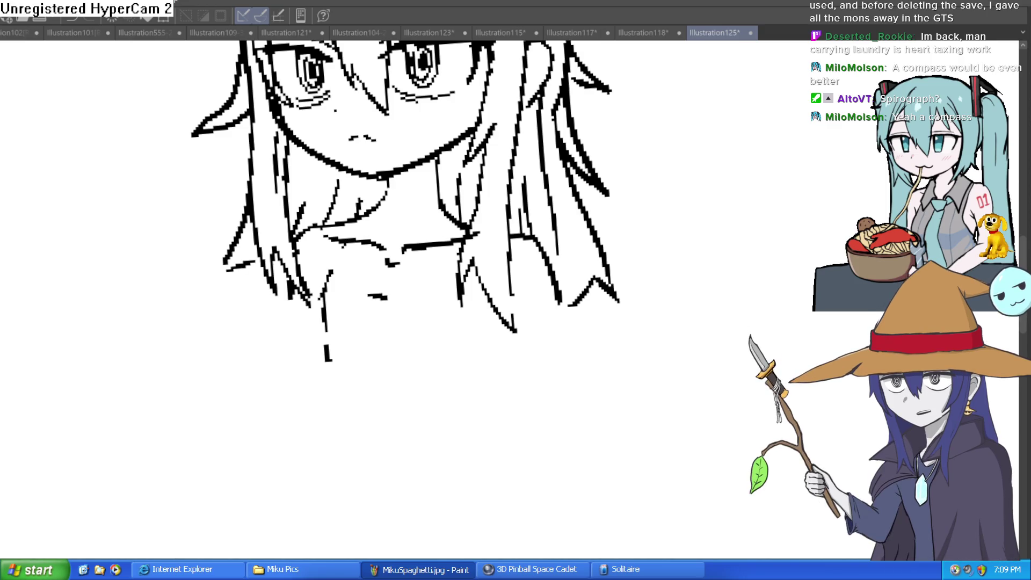
mouse_move(331, 269)
mouse_down()
mouse_move(326, 340)
mouse_move(379, 283)
mouse_up()
mouse_move(444, 205)
mouse_down()
mouse_move(436, 164)
mouse_move(448, 140)
mouse_up()
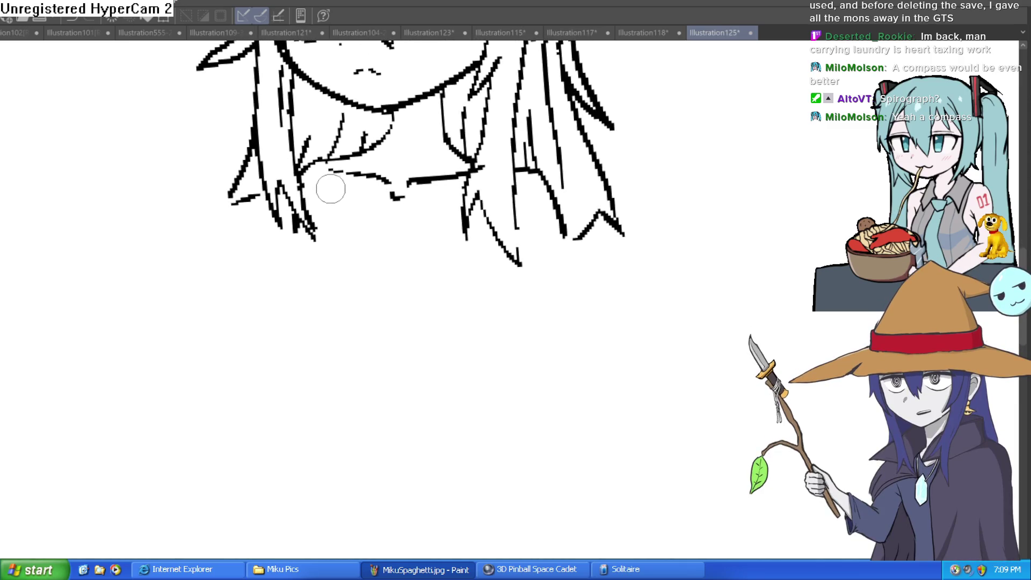